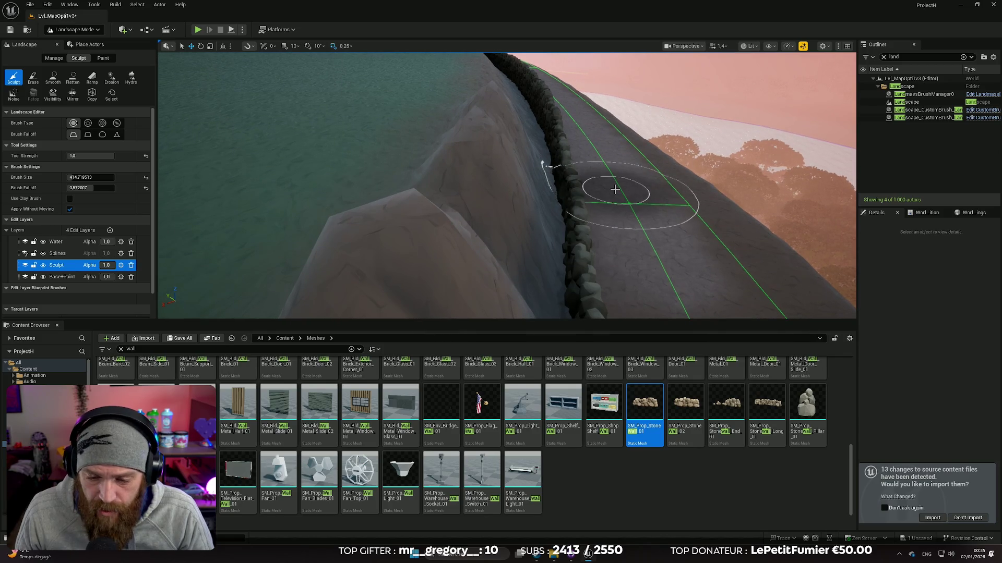
Fly forward along the curving road until close above the stone wall
{"action": "key", "text": "w"}
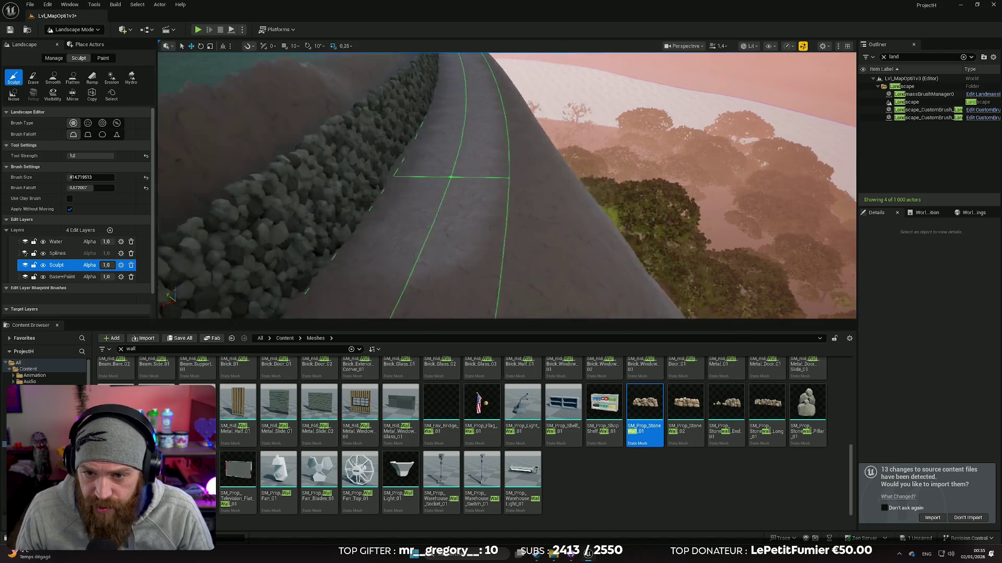
{"action": "key", "text": "w"}
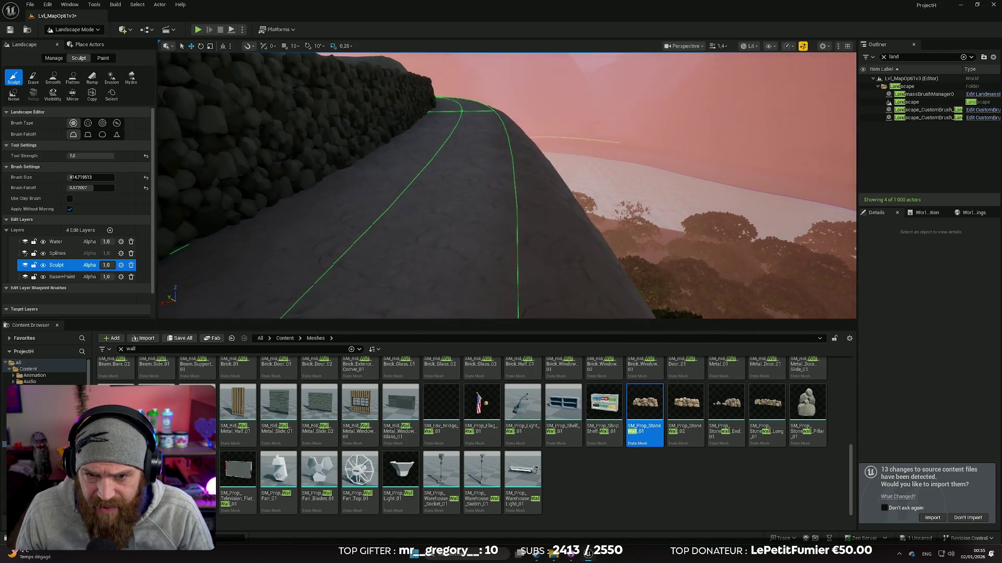
{"action": "key", "text": "w"}
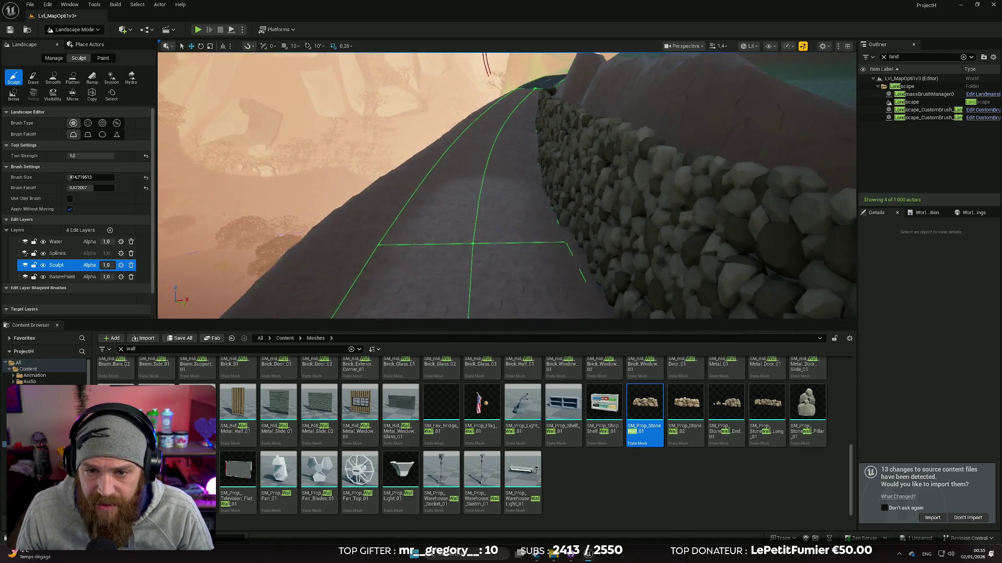
{"action": "key", "text": "w"}
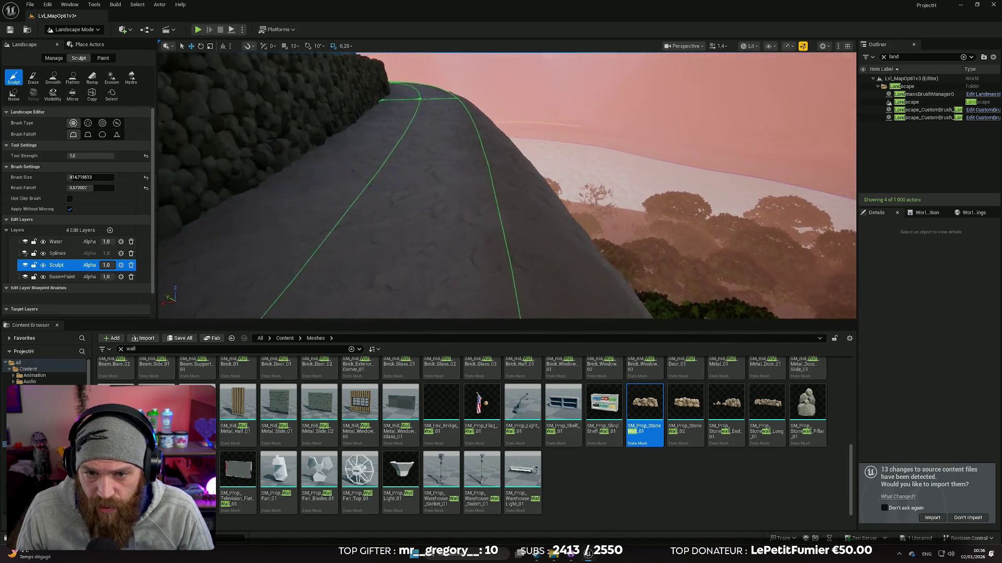
{"action": "key", "text": "w"}
{"action": "scroll", "coordinate": [506, 185], "scroll_direction": "up", "scroll_amount": 2}
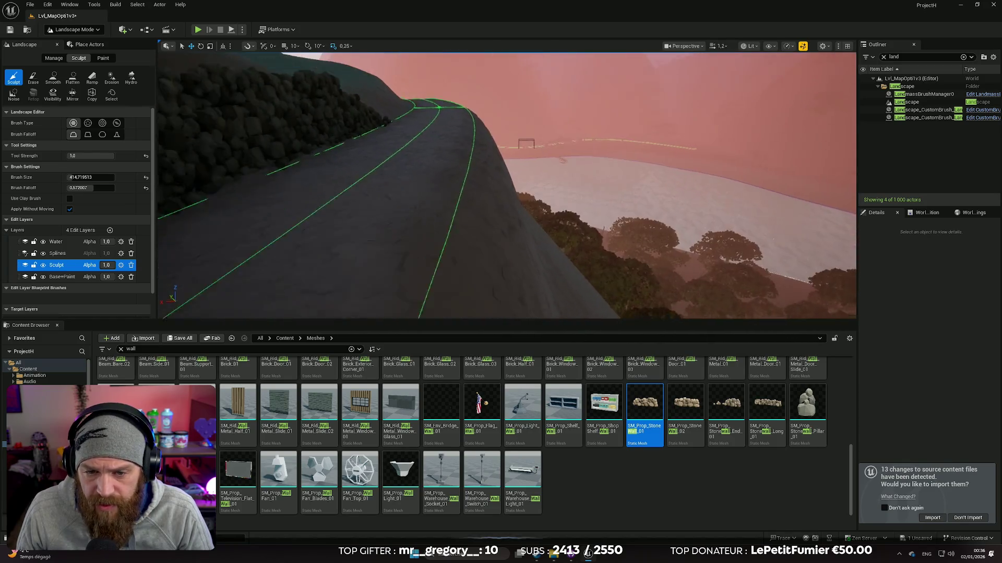
{"action": "key", "text": "w"}
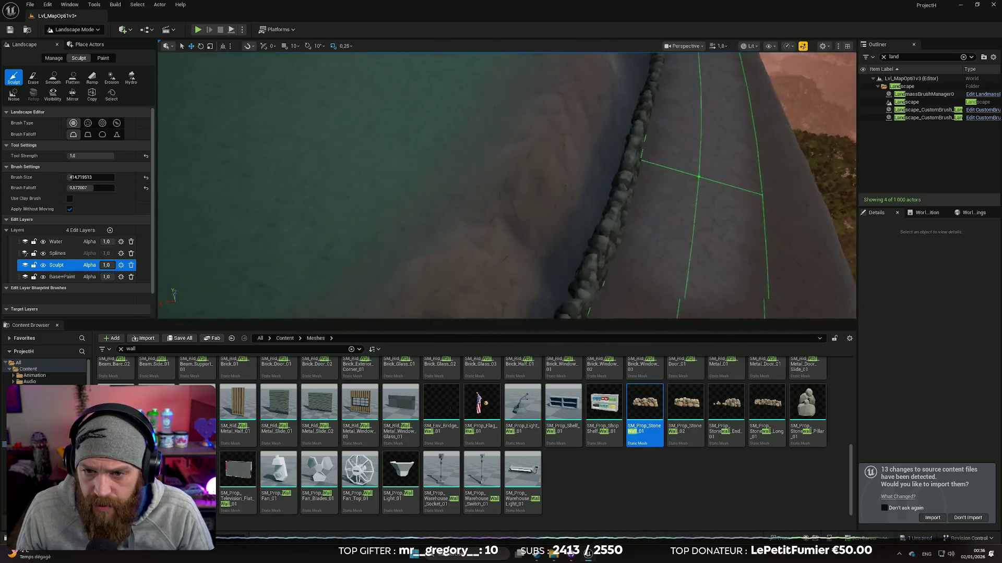
{"action": "key", "text": "w"}
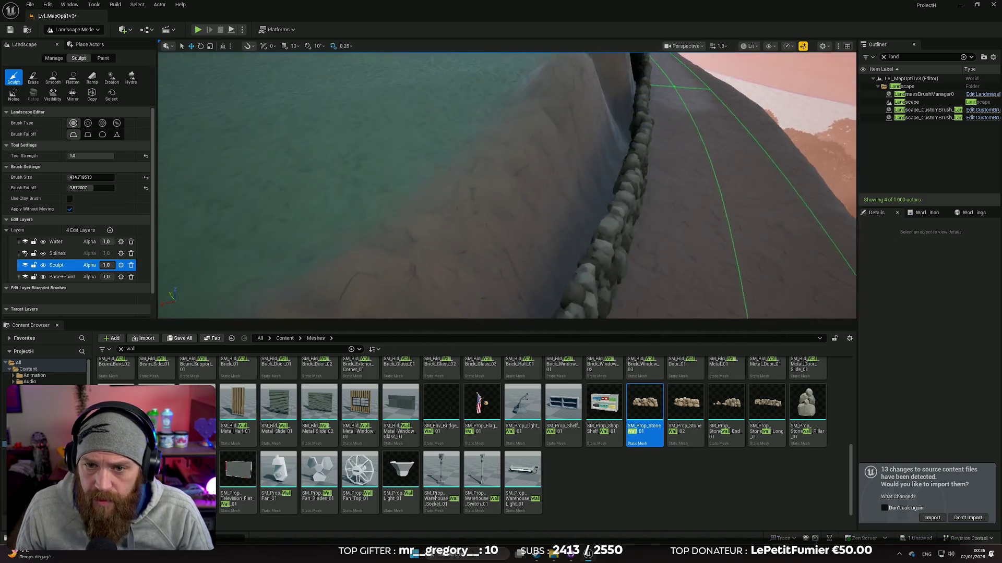
{"action": "key", "text": "w"}
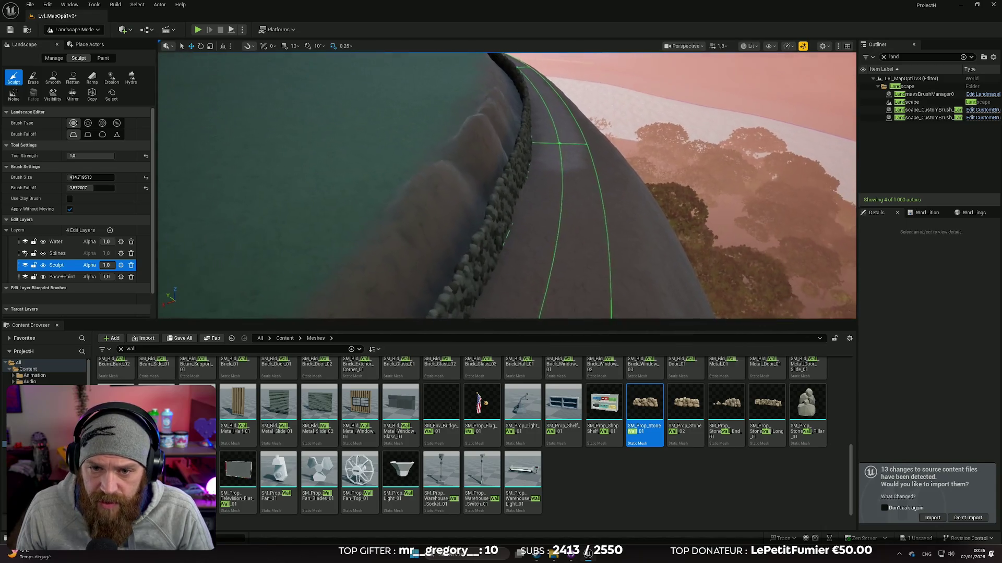
{"action": "key", "text": "s"}
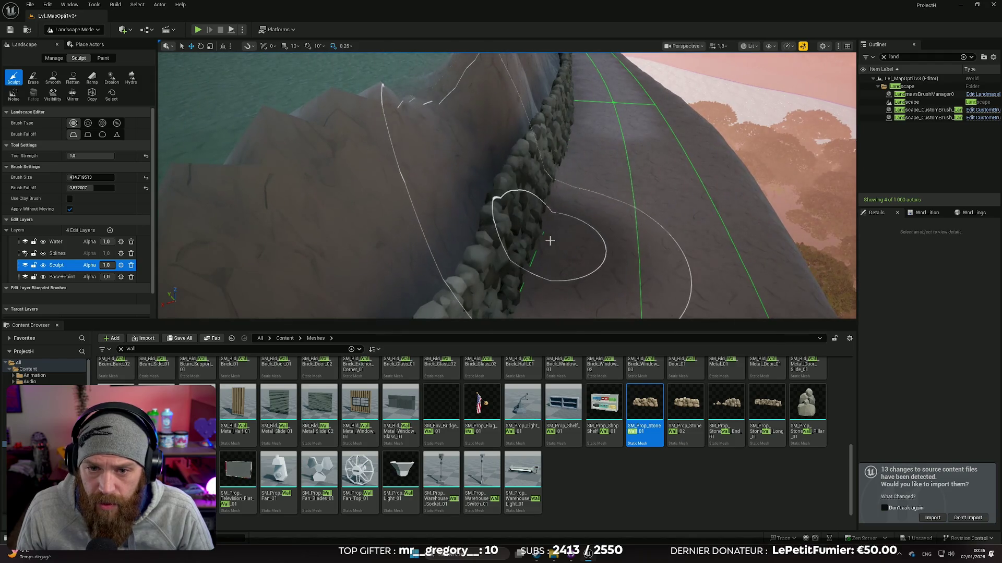
Orbit around the stone wall to frame the terrain beside it
{"action": "left_click_drag", "start_coordinate": [588, 240], "coordinate": [618, 186]}
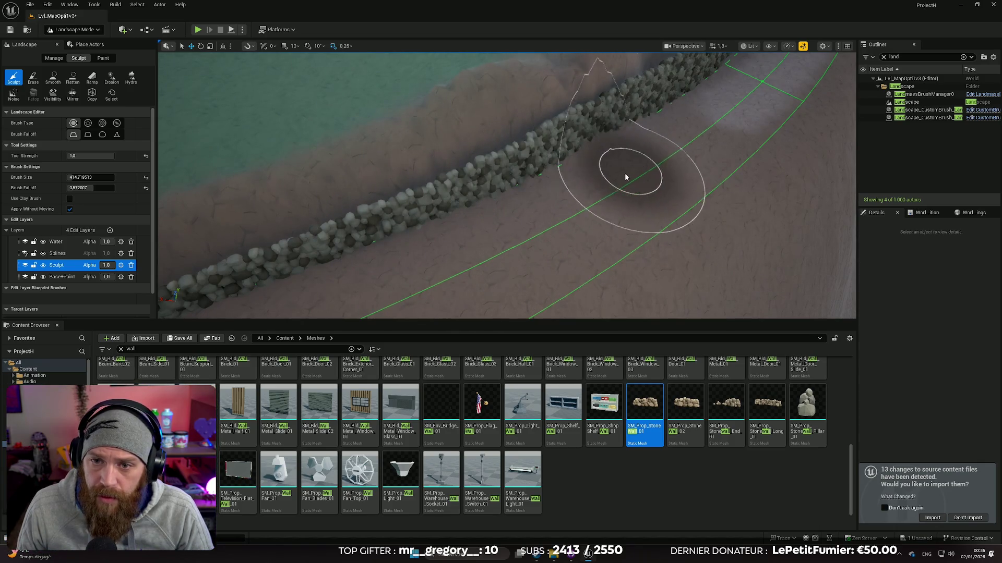
{"action": "mouse_move", "coordinate": [503, 230]}
{"action": "left_mouse_down"}
{"action": "mouse_move", "coordinate": [541, 221]}
{"action": "mouse_move", "coordinate": [444, 223]}
{"action": "left_mouse_up"}
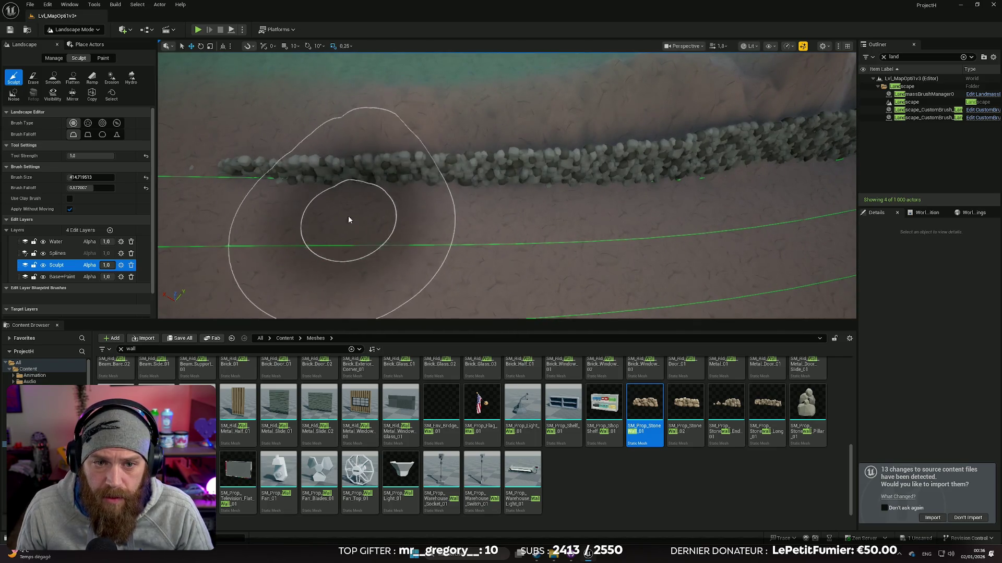
{"action": "mouse_move", "coordinate": [712, 202]}
{"action": "left_mouse_down"}
{"action": "mouse_move", "coordinate": [626, 209]}
{"action": "mouse_move", "coordinate": [698, 206]}
{"action": "left_mouse_up"}
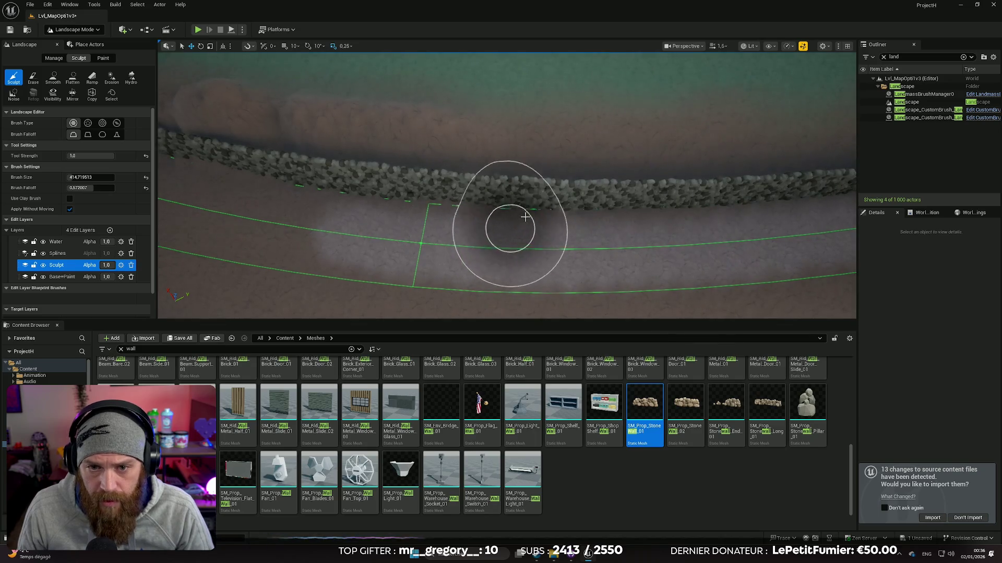
{"action": "left_click_drag", "start_coordinate": [608, 232], "coordinate": [510, 235]}
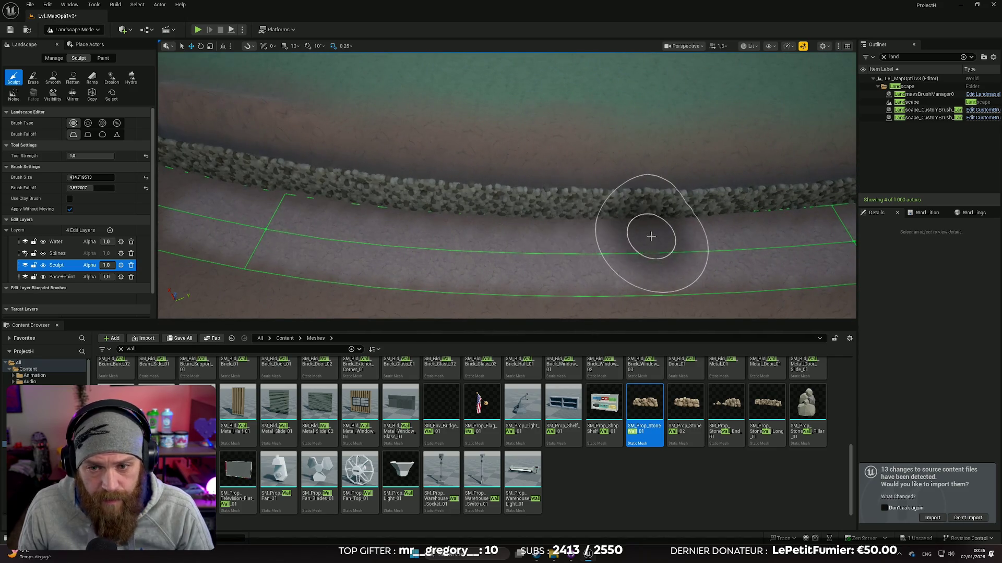
{"action": "mouse_move", "coordinate": [487, 232]}
{"action": "left_mouse_down"}
{"action": "mouse_move", "coordinate": [589, 234]}
{"action": "mouse_move", "coordinate": [519, 248]}
{"action": "left_mouse_up"}
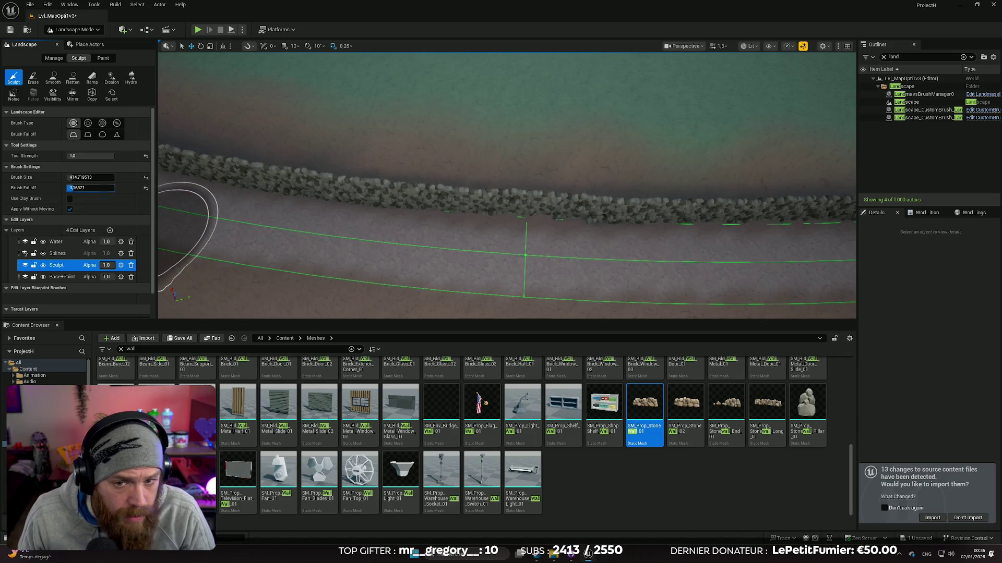
Lower the brush falloff slightly and sculpt a raised bank along the wall's water side
{"action": "left_click_drag", "start_coordinate": [90, 188], "coordinate": [87, 188]}
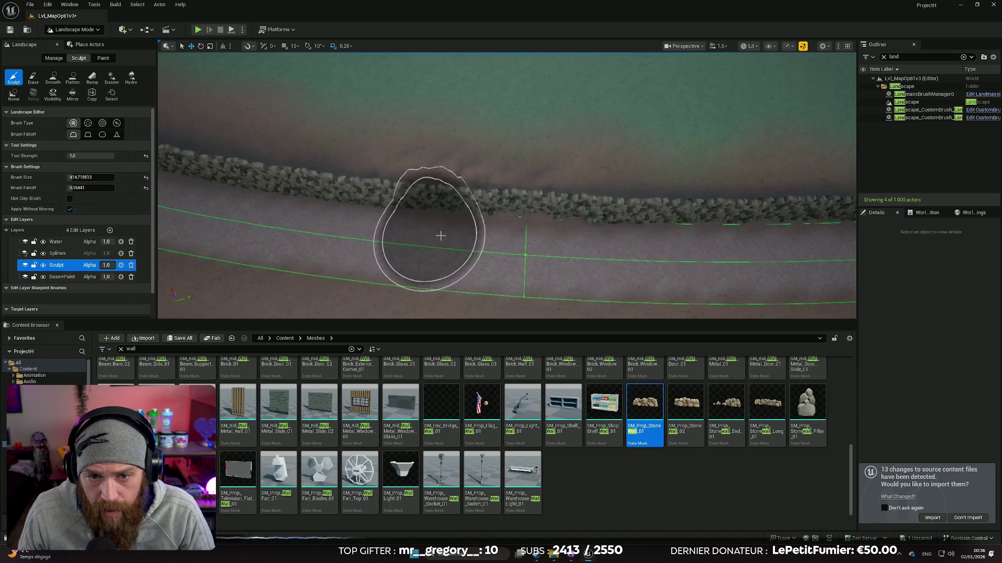
{"action": "left_click_drag", "start_coordinate": [600, 235], "coordinate": [573, 230]}
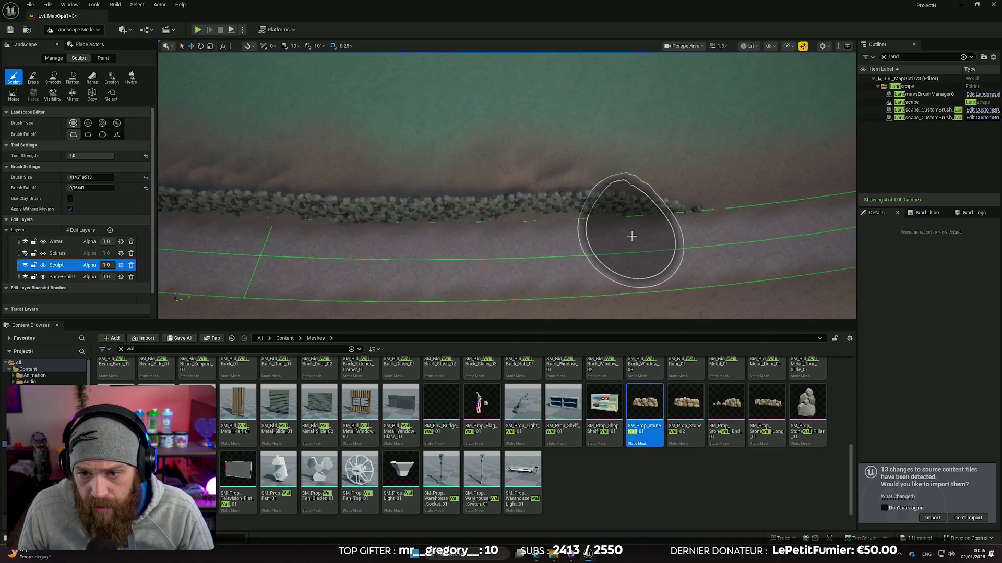
{"action": "left_click_drag", "start_coordinate": [410, 240], "coordinate": [293, 245]}
{"action": "mouse_move", "coordinate": [506, 185]}
{"action": "left_mouse_down"}
{"action": "mouse_move", "coordinate": [365, 185]}
{"action": "mouse_move", "coordinate": [537, 176]}
{"action": "mouse_move", "coordinate": [385, 253]}
{"action": "left_mouse_up"}
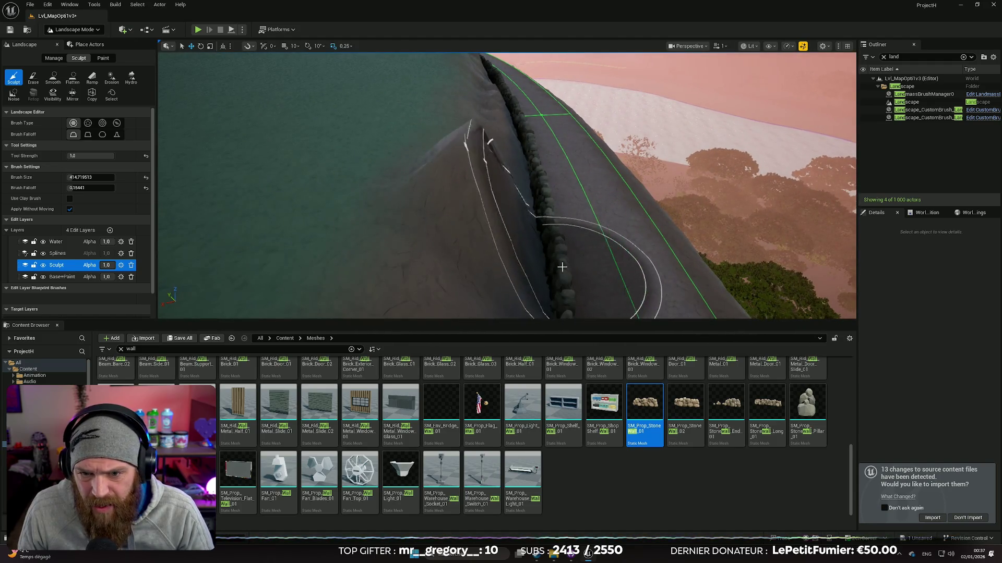
{"action": "mouse_move", "coordinate": [534, 256]}
{"action": "left_mouse_down"}
{"action": "mouse_move", "coordinate": [488, 308]}
{"action": "mouse_move", "coordinate": [518, 280]}
{"action": "mouse_move", "coordinate": [501, 273]}
{"action": "mouse_move", "coordinate": [510, 262]}
{"action": "left_mouse_up"}
{"action": "mouse_move", "coordinate": [397, 266]}
{"action": "left_mouse_down"}
{"action": "mouse_move", "coordinate": [419, 245]}
{"action": "mouse_move", "coordinate": [360, 196]}
{"action": "mouse_move", "coordinate": [498, 253]}
{"action": "left_mouse_up"}
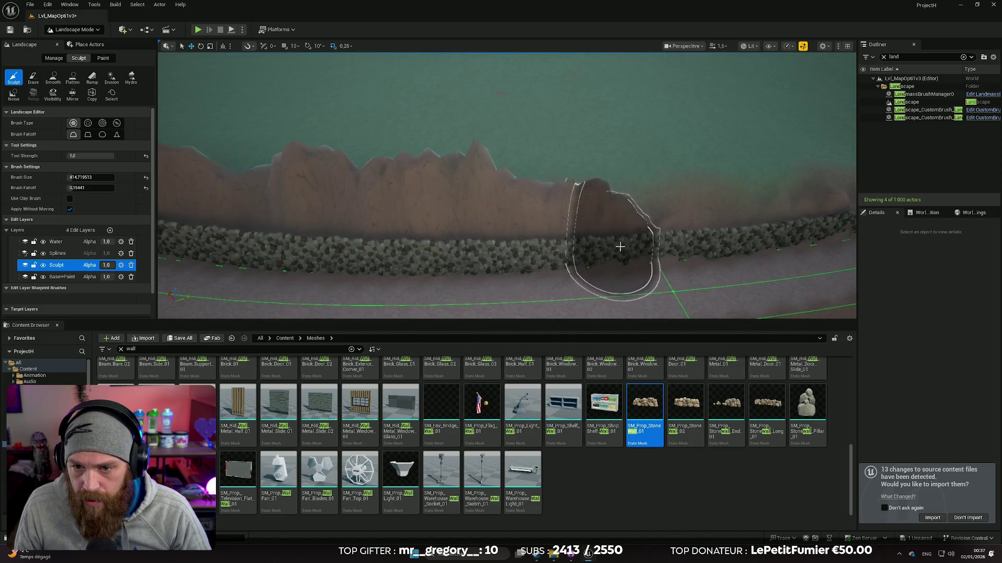
{"action": "left_click_drag", "start_coordinate": [671, 232], "coordinate": [600, 240]}
{"action": "mouse_move", "coordinate": [598, 195]}
{"action": "left_mouse_down"}
{"action": "mouse_move", "coordinate": [584, 204]}
{"action": "mouse_move", "coordinate": [598, 196]}
{"action": "left_mouse_up"}
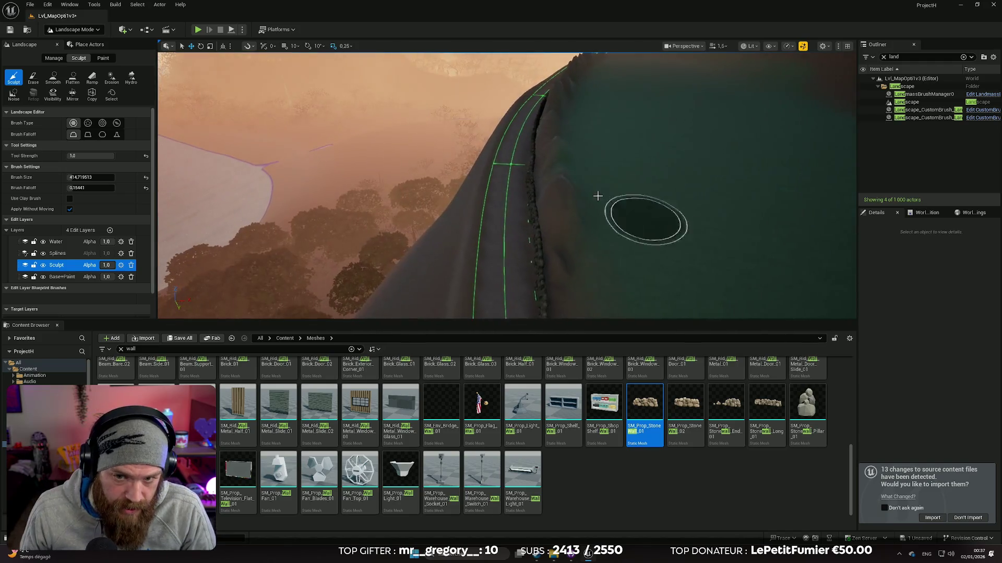
Try the Smooth tool on the slope, then switch to the Flatten tool
{"action": "left_click", "coordinate": [53, 78]}
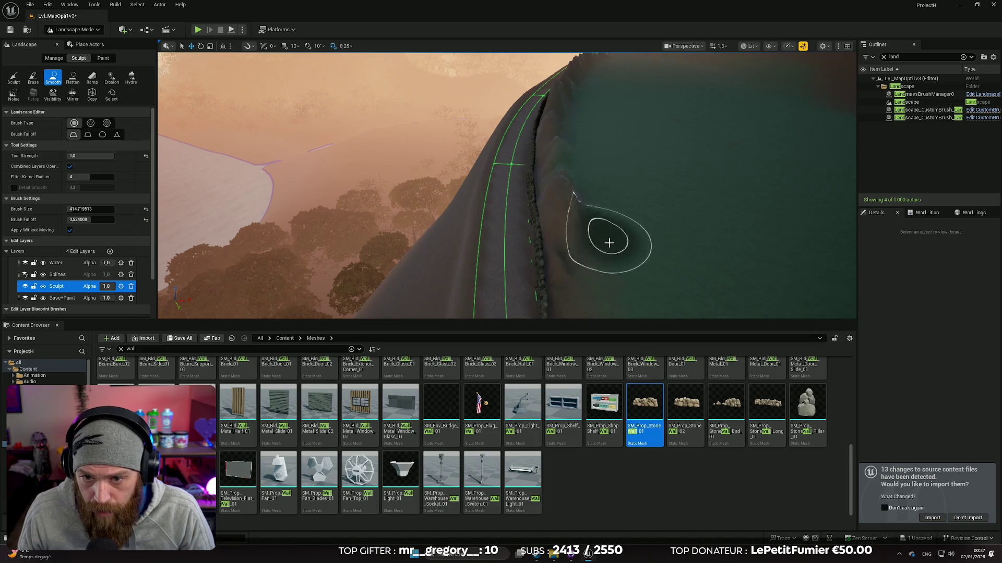
{"action": "scroll", "coordinate": [664, 257], "scroll_direction": "up", "scroll_amount": 5}
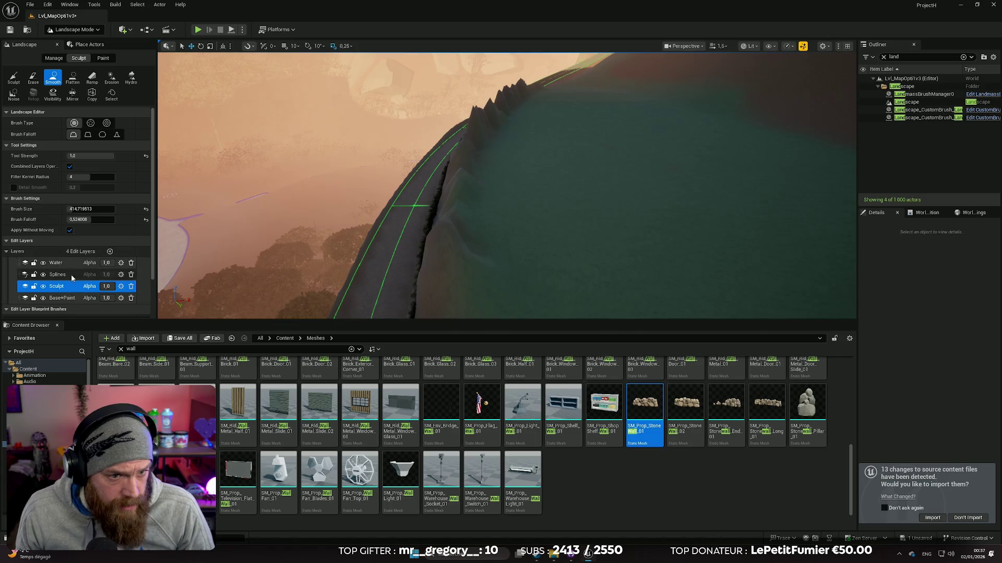
{"action": "left_click", "coordinate": [73, 78]}
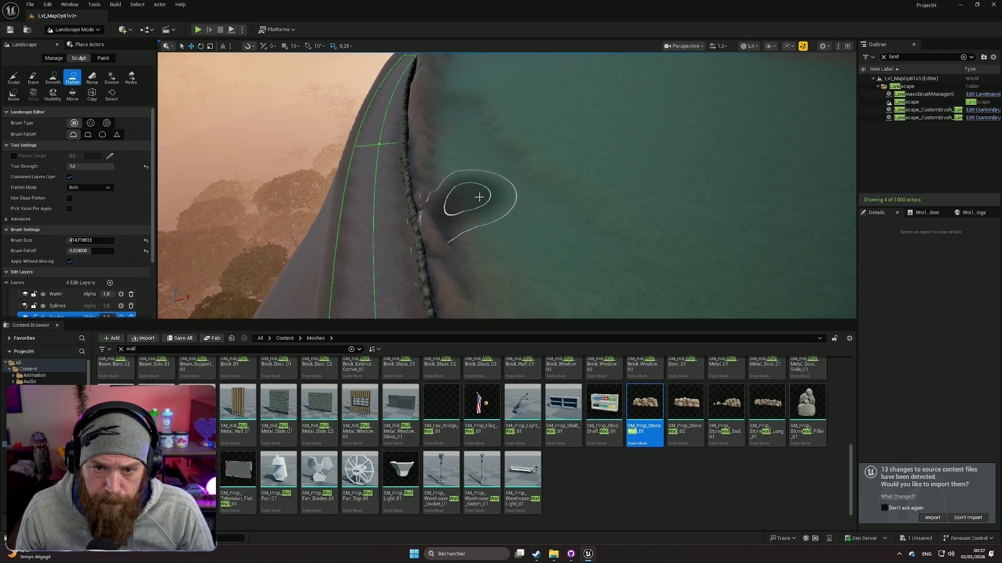
{"action": "scroll", "coordinate": [479, 198], "scroll_direction": "up", "scroll_amount": 5}
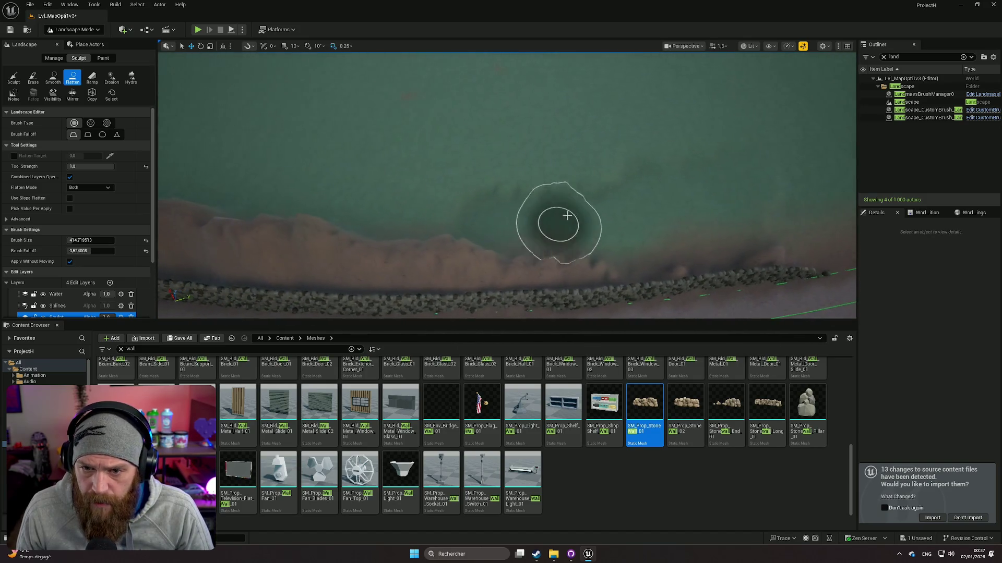
Flatten the bank and slope between the wall and water, then return to Smooth
{"action": "mouse_move", "coordinate": [529, 200]}
{"action": "left_mouse_down"}
{"action": "mouse_move", "coordinate": [447, 205]}
{"action": "mouse_move", "coordinate": [413, 193]}
{"action": "mouse_move", "coordinate": [632, 166]}
{"action": "left_mouse_up"}
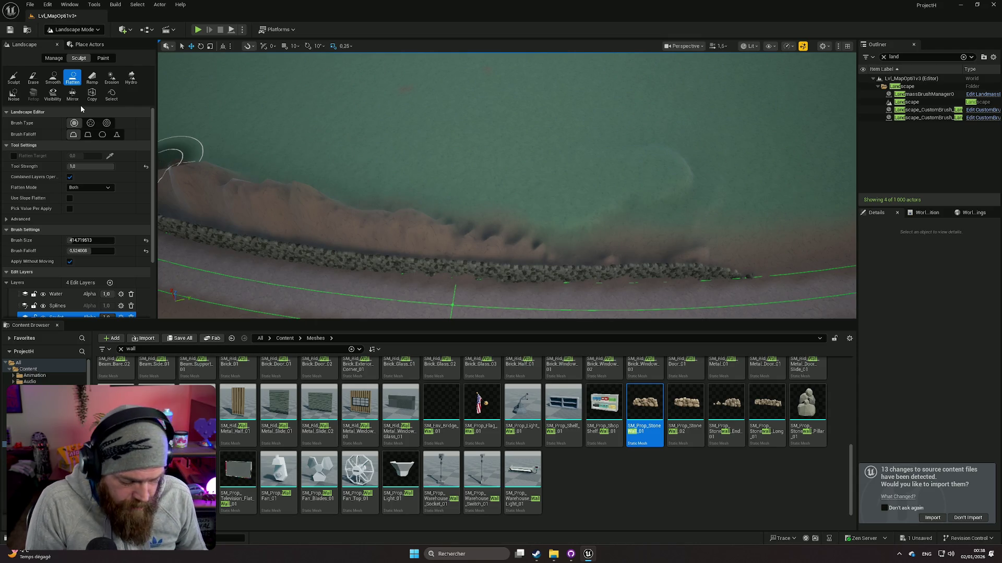
{"action": "left_click_drag", "start_coordinate": [166, 156], "coordinate": [438, 199]}
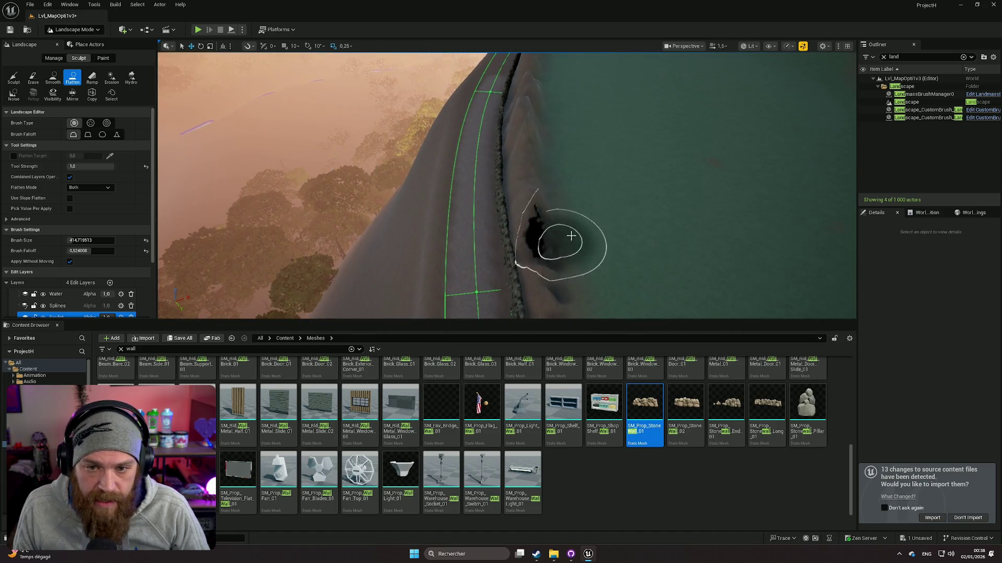
{"action": "mouse_move", "coordinate": [541, 126]}
{"action": "left_mouse_down"}
{"action": "mouse_move", "coordinate": [572, 114]}
{"action": "mouse_move", "coordinate": [528, 160]}
{"action": "left_mouse_up"}
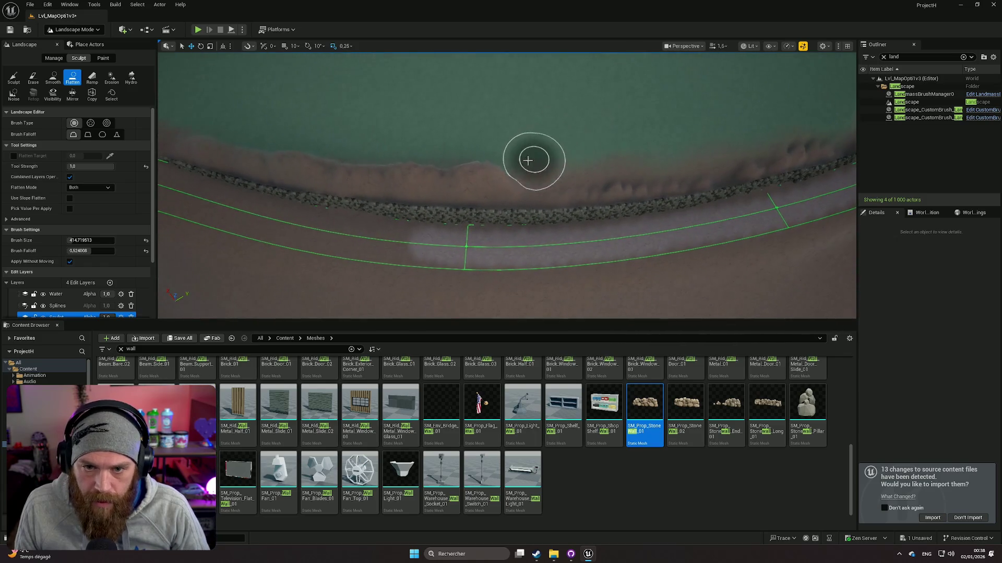
{"action": "mouse_move", "coordinate": [297, 143]}
{"action": "left_mouse_down"}
{"action": "mouse_move", "coordinate": [229, 141]}
{"action": "mouse_move", "coordinate": [342, 140]}
{"action": "left_mouse_up"}
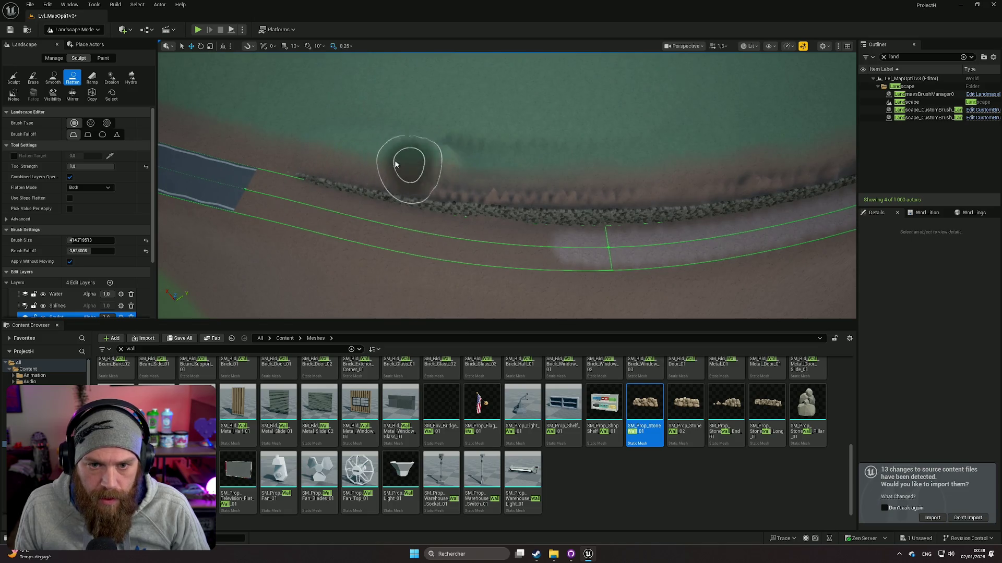
{"action": "mouse_move", "coordinate": [459, 116]}
{"action": "left_mouse_down"}
{"action": "mouse_move", "coordinate": [539, 155]}
{"action": "mouse_move", "coordinate": [550, 174]}
{"action": "mouse_move", "coordinate": [431, 157]}
{"action": "mouse_move", "coordinate": [615, 161]}
{"action": "mouse_move", "coordinate": [668, 146]}
{"action": "mouse_move", "coordinate": [616, 155]}
{"action": "left_mouse_up"}
{"action": "mouse_move", "coordinate": [499, 175]}
{"action": "left_mouse_down"}
{"action": "mouse_move", "coordinate": [480, 141]}
{"action": "mouse_move", "coordinate": [507, 182]}
{"action": "left_mouse_up"}
{"action": "left_click", "coordinate": [53, 77]}
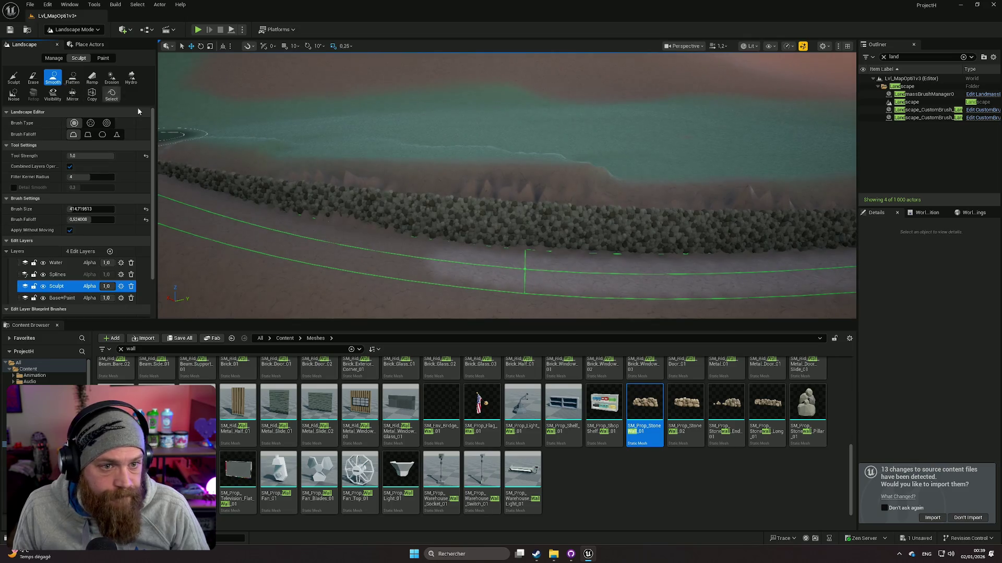
Bring the road and stone wall into close view and select the Erase tool
{"action": "left_click_drag", "start_coordinate": [479, 153], "coordinate": [468, 148]}
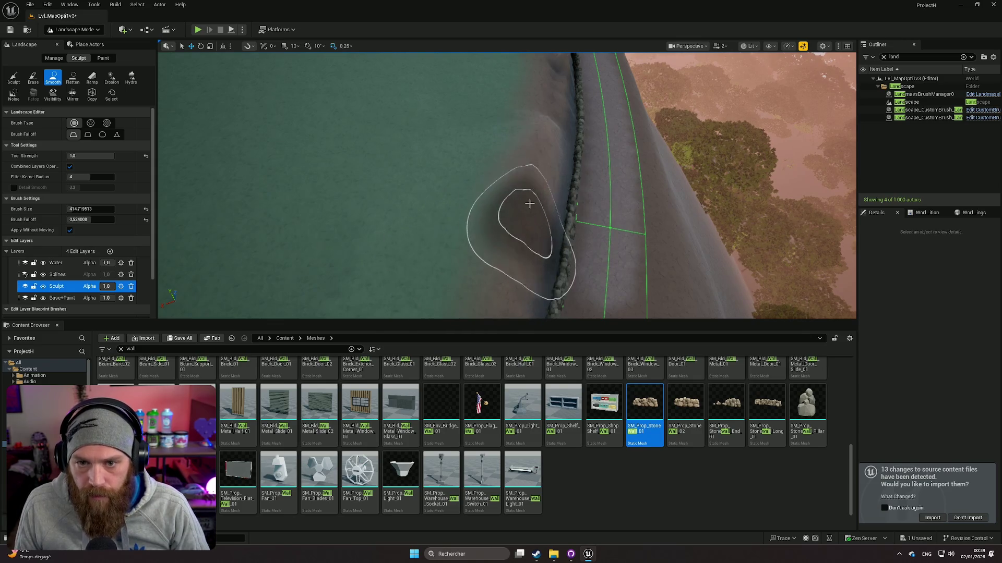
{"action": "left_click_drag", "start_coordinate": [514, 189], "coordinate": [453, 161]}
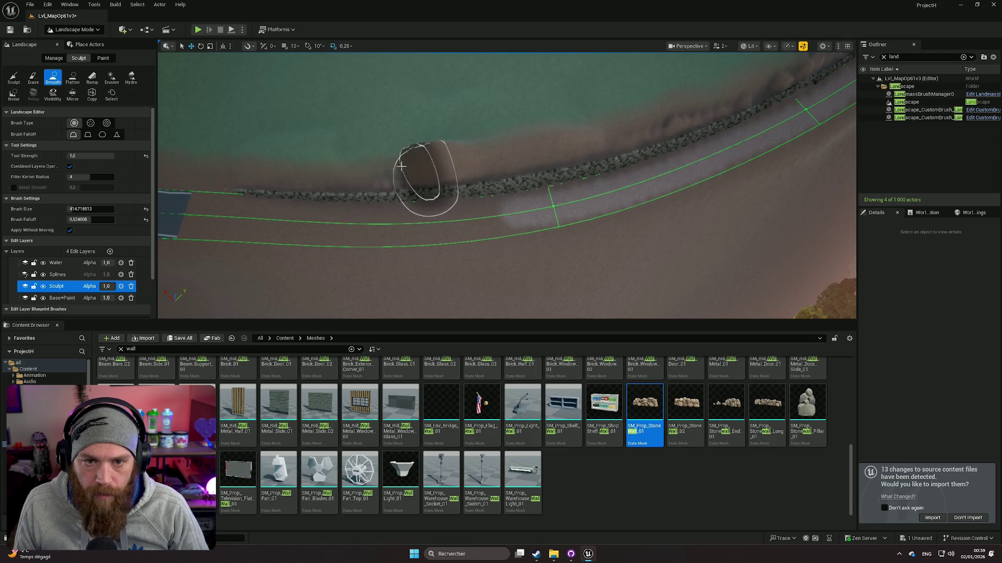
{"action": "mouse_move", "coordinate": [465, 110]}
{"action": "left_mouse_down"}
{"action": "mouse_move", "coordinate": [498, 162]}
{"action": "mouse_move", "coordinate": [476, 168]}
{"action": "mouse_move", "coordinate": [536, 203]}
{"action": "left_mouse_up"}
{"action": "scroll", "coordinate": [475, 128], "scroll_direction": "up", "scroll_amount": 2}
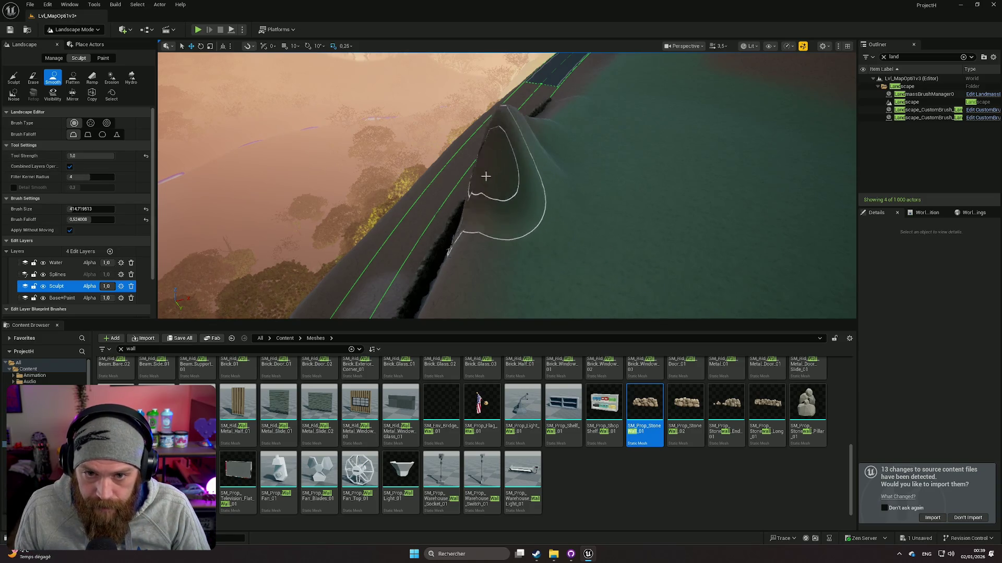
{"action": "mouse_move", "coordinate": [478, 269]}
{"action": "left_mouse_down"}
{"action": "mouse_move", "coordinate": [490, 292]}
{"action": "mouse_move", "coordinate": [432, 207]}
{"action": "left_mouse_up"}
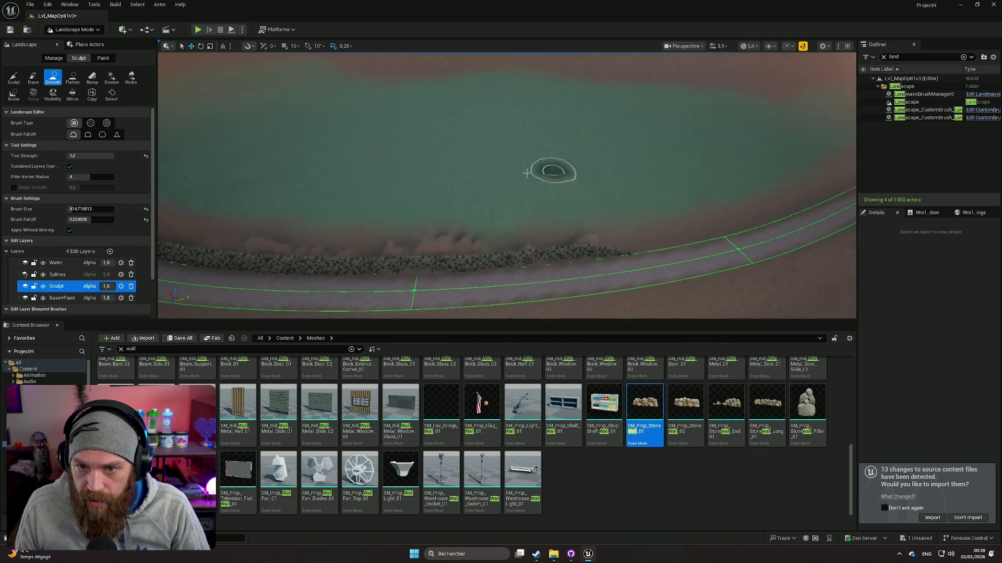
{"action": "mouse_move", "coordinate": [353, 228]}
{"action": "left_mouse_down"}
{"action": "mouse_move", "coordinate": [365, 172]}
{"action": "mouse_move", "coordinate": [388, 224]}
{"action": "left_mouse_up"}
{"action": "mouse_move", "coordinate": [492, 212]}
{"action": "left_mouse_down"}
{"action": "mouse_move", "coordinate": [384, 152]}
{"action": "mouse_move", "coordinate": [261, 130]}
{"action": "left_mouse_up"}
{"action": "left_click", "coordinate": [33, 77]}
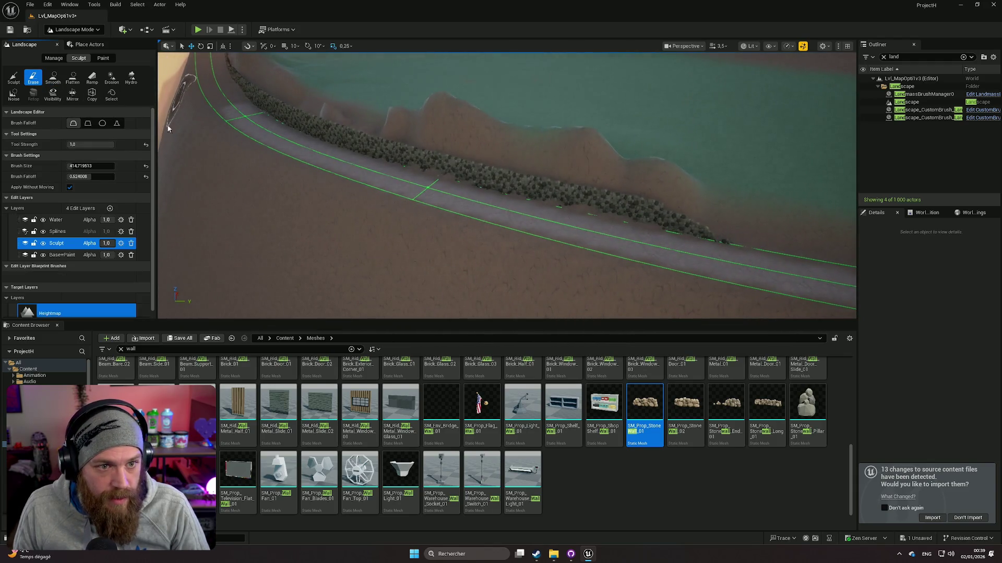
Select the Sculpt tool and move the view close to the stone wall
{"action": "left_click", "coordinate": [14, 77]}
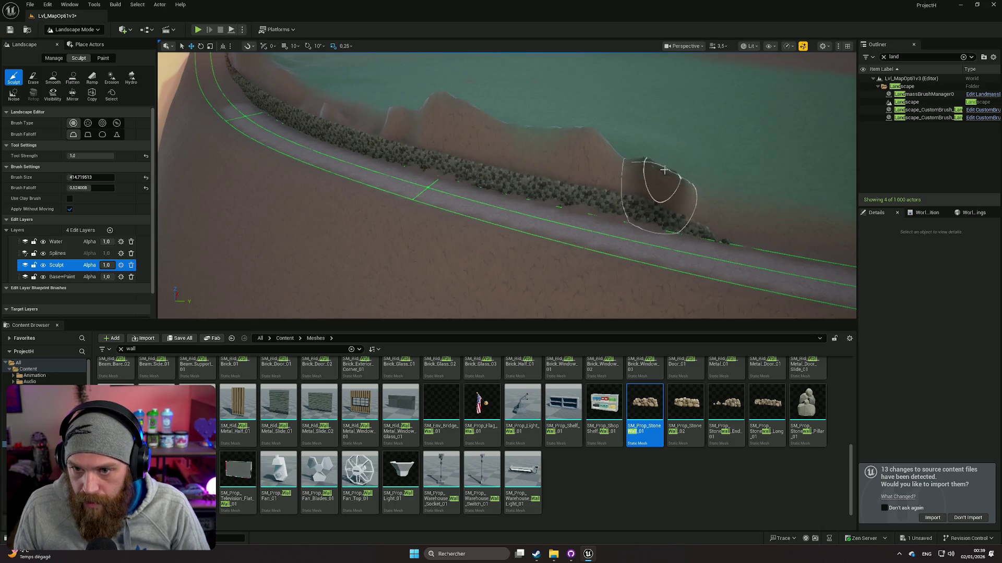
{"action": "mouse_move", "coordinate": [583, 148]}
{"action": "left_mouse_down"}
{"action": "mouse_move", "coordinate": [569, 126]}
{"action": "mouse_move", "coordinate": [585, 146]}
{"action": "mouse_move", "coordinate": [571, 145]}
{"action": "left_mouse_up"}
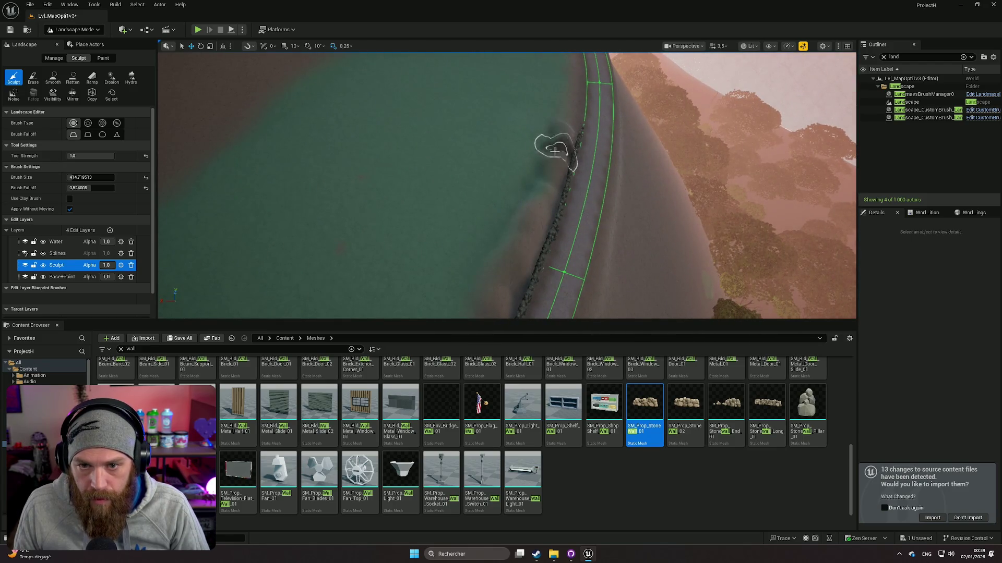
{"action": "left_click_drag", "start_coordinate": [519, 296], "coordinate": [519, 270]}
{"action": "mouse_move", "coordinate": [523, 150]}
{"action": "left_mouse_down"}
{"action": "mouse_move", "coordinate": [495, 170]}
{"action": "mouse_move", "coordinate": [527, 162]}
{"action": "left_mouse_up"}
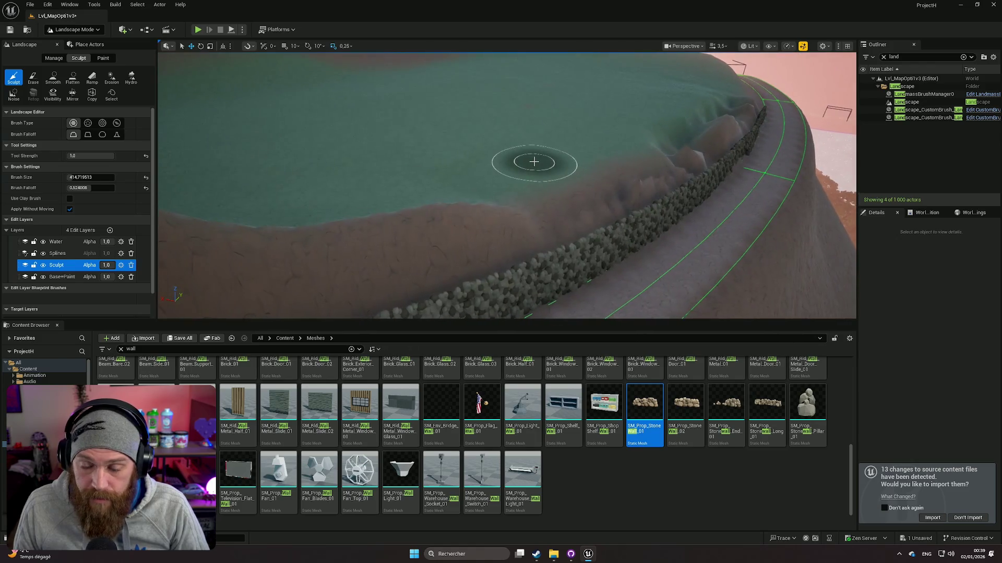
Undo nine recent sculpt, smooth and flatten strokes, removing the sculpted mound
{"action": "key", "text": "ctrl+z"}
{"action": "key", "text": "ctrl+z"}
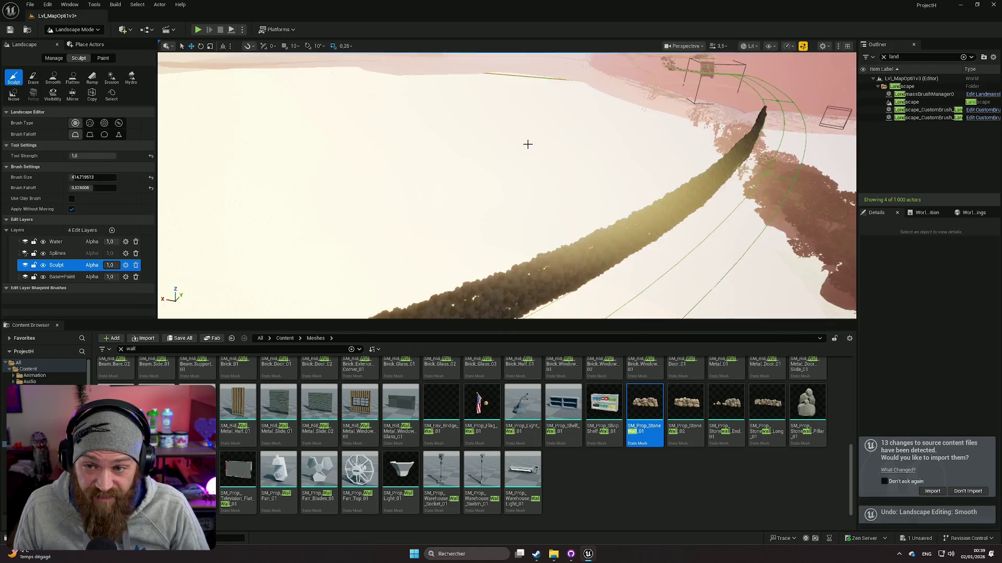
{"action": "key", "text": "ctrl+z"}
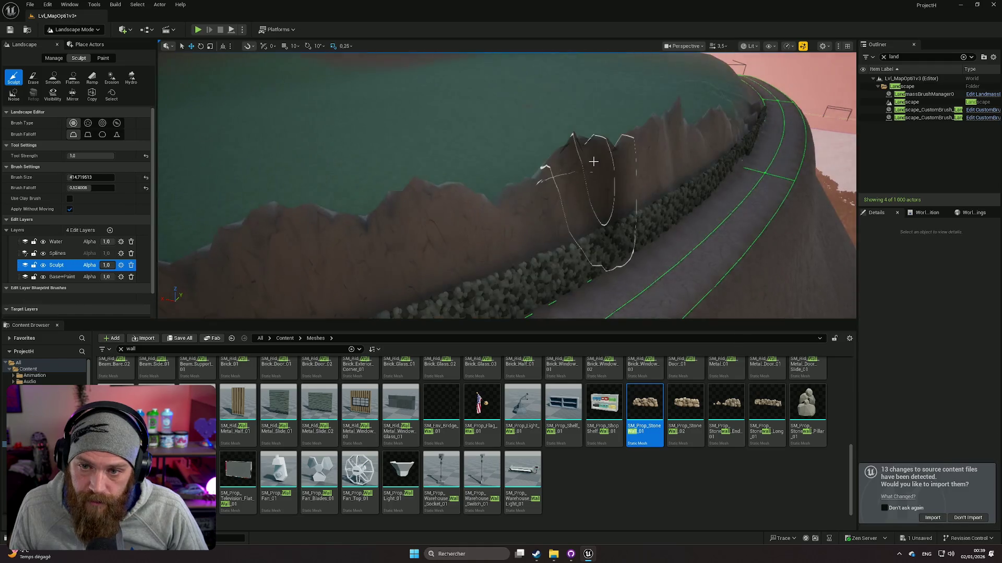
{"action": "key", "text": "ctrl+z"}
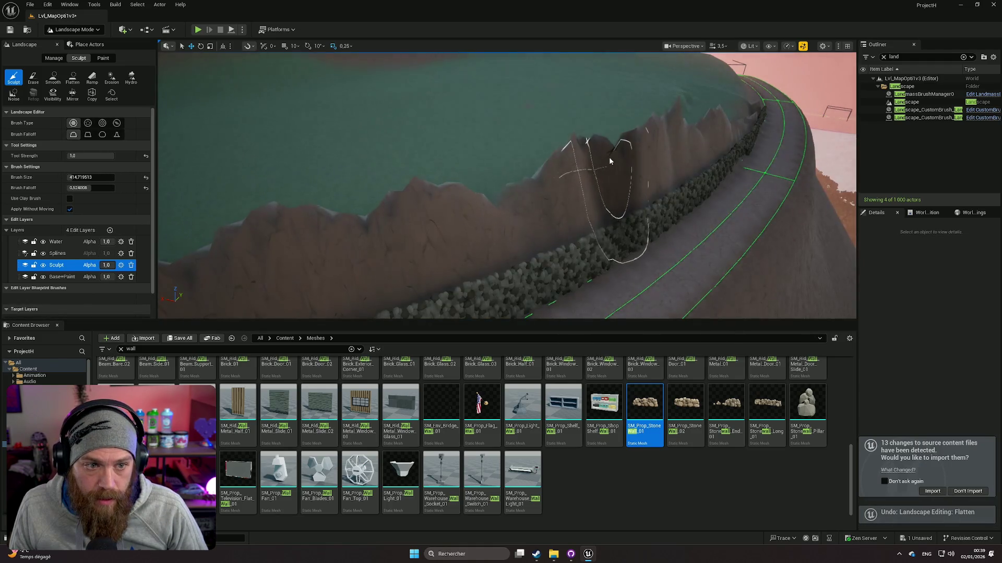
{"action": "key", "text": "ctrl+z"}
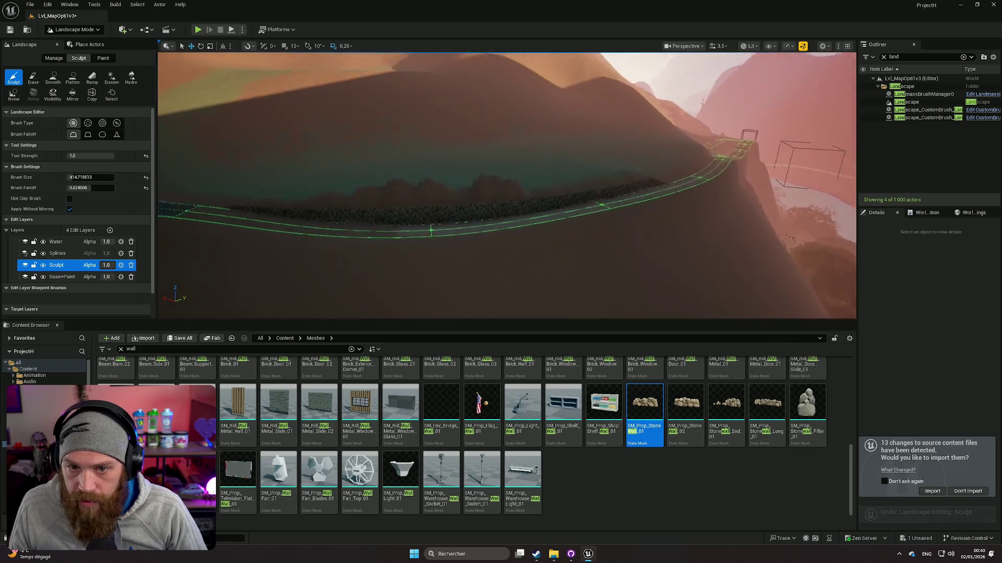
{"action": "key", "text": "ctrl+z"}
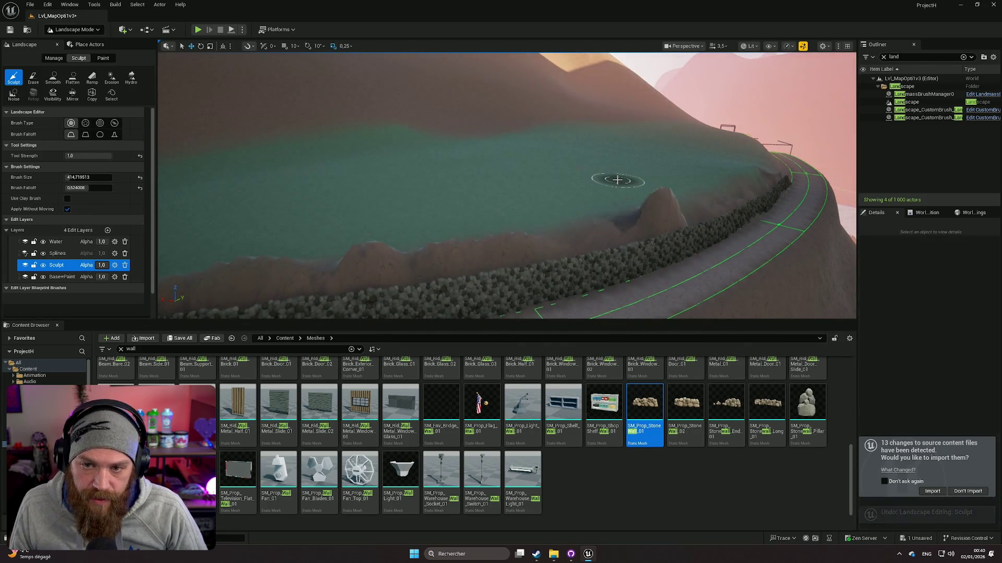
{"action": "key", "text": "ctrl+z"}
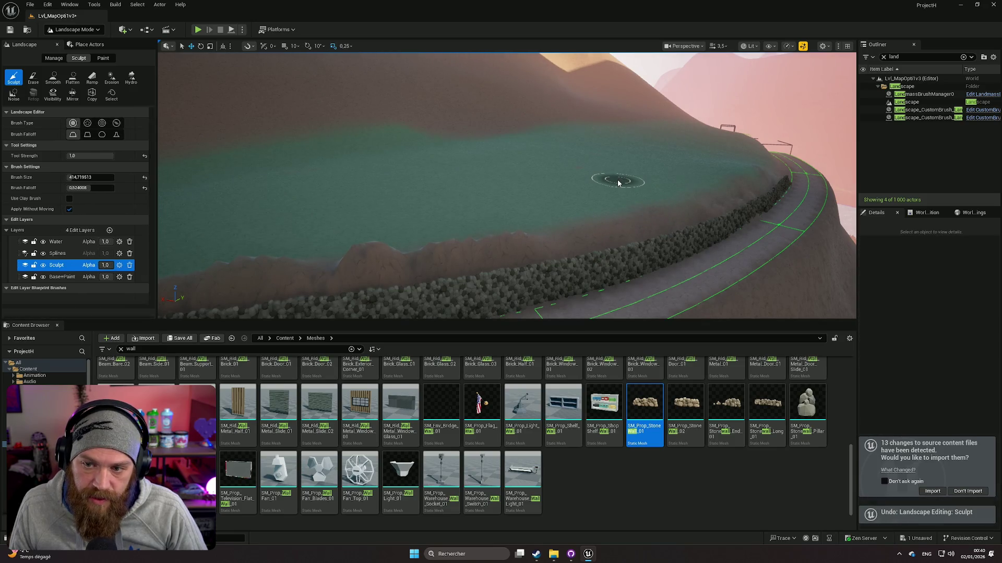
{"action": "scroll", "coordinate": [618, 182], "scroll_direction": "up", "scroll_amount": 3}
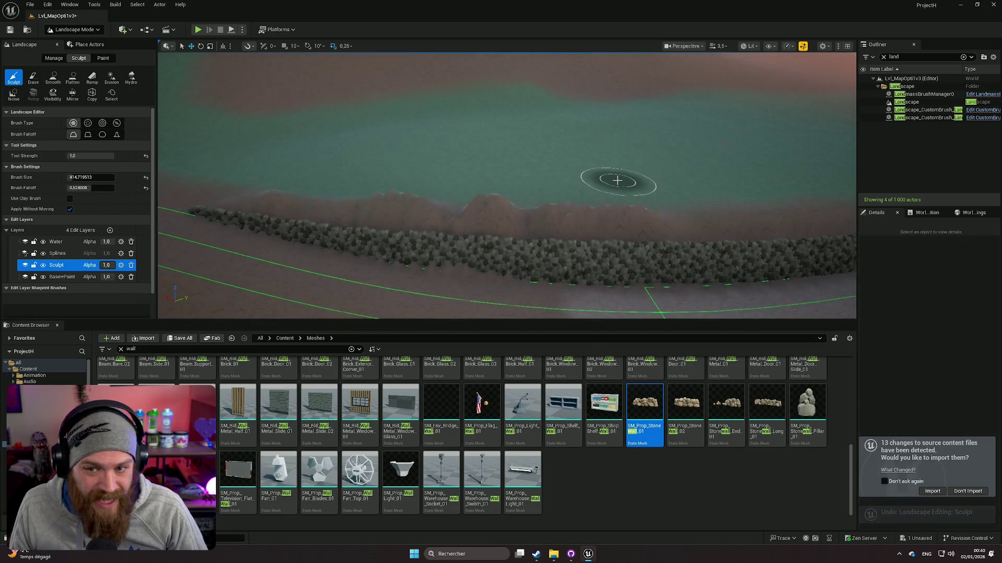
{"action": "key", "text": "ctrl+z"}
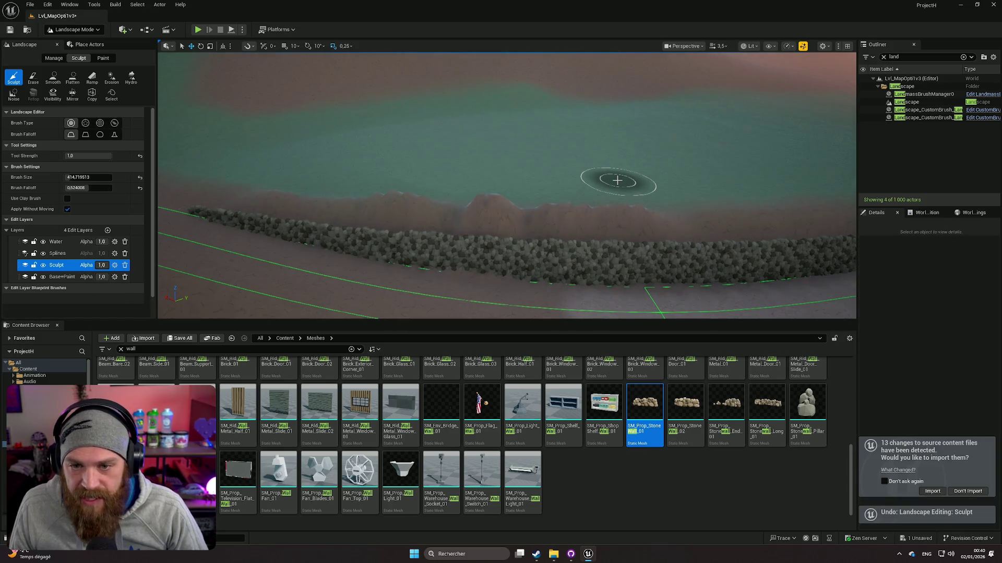
{"action": "key", "text": "ctrl+z"}
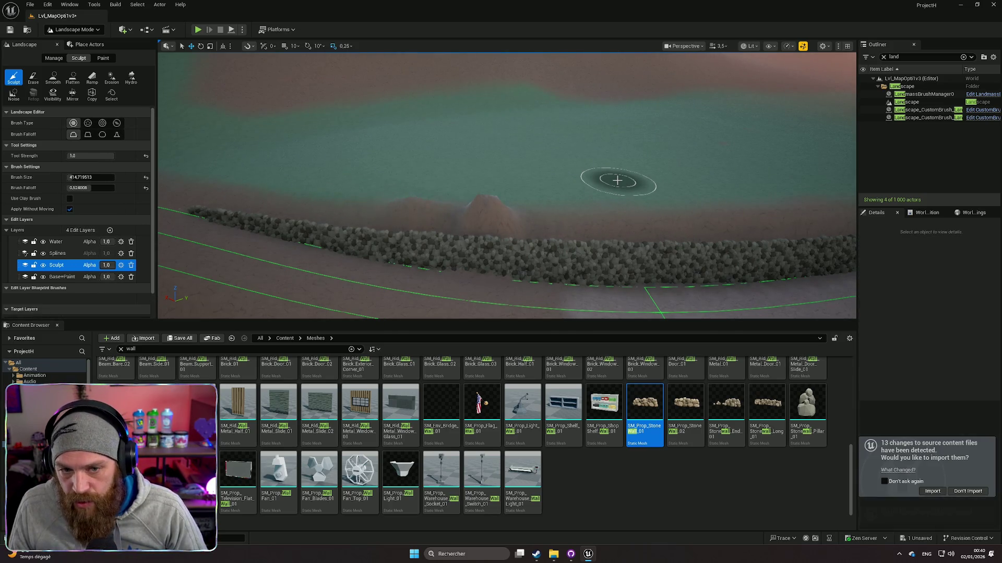
{"action": "key", "text": "ctrl+z"}
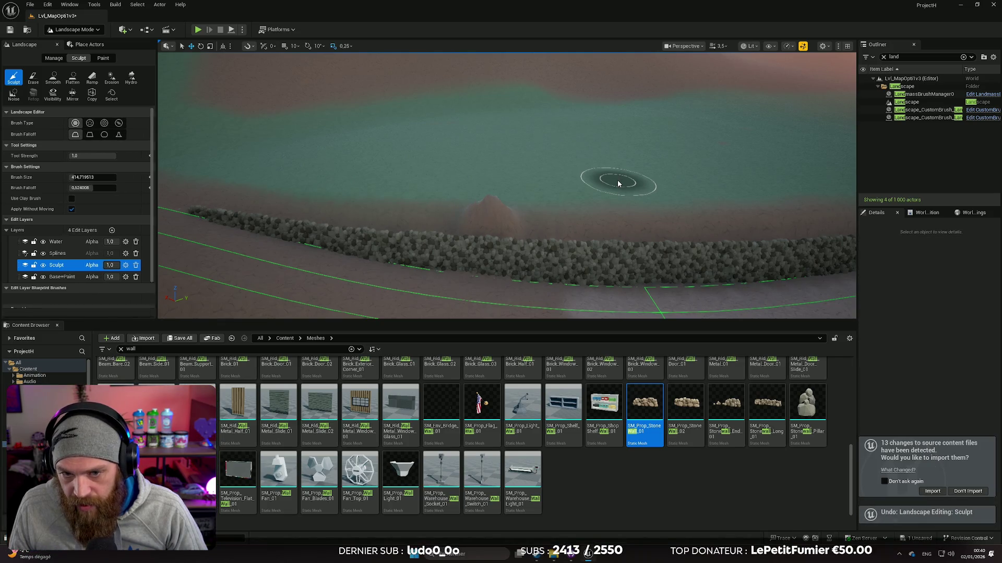
{"action": "scroll", "coordinate": [618, 180], "scroll_direction": "down", "scroll_amount": 3}
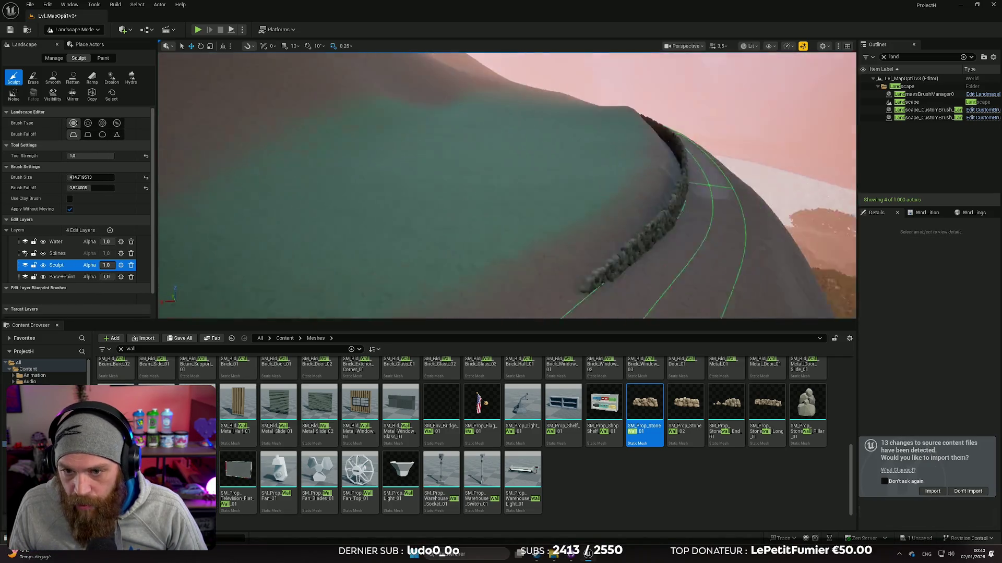
Look down at the ground beside the wall and start adding a new edit layer
{"action": "mouse_move", "coordinate": [508, 185]}
{"action": "left_mouse_down"}
{"action": "mouse_move", "coordinate": [507, 209]}
{"action": "mouse_move", "coordinate": [490, 198]}
{"action": "mouse_move", "coordinate": [482, 219]}
{"action": "mouse_move", "coordinate": [480, 201]}
{"action": "mouse_move", "coordinate": [570, 190]}
{"action": "mouse_move", "coordinate": [521, 178]}
{"action": "left_mouse_up"}
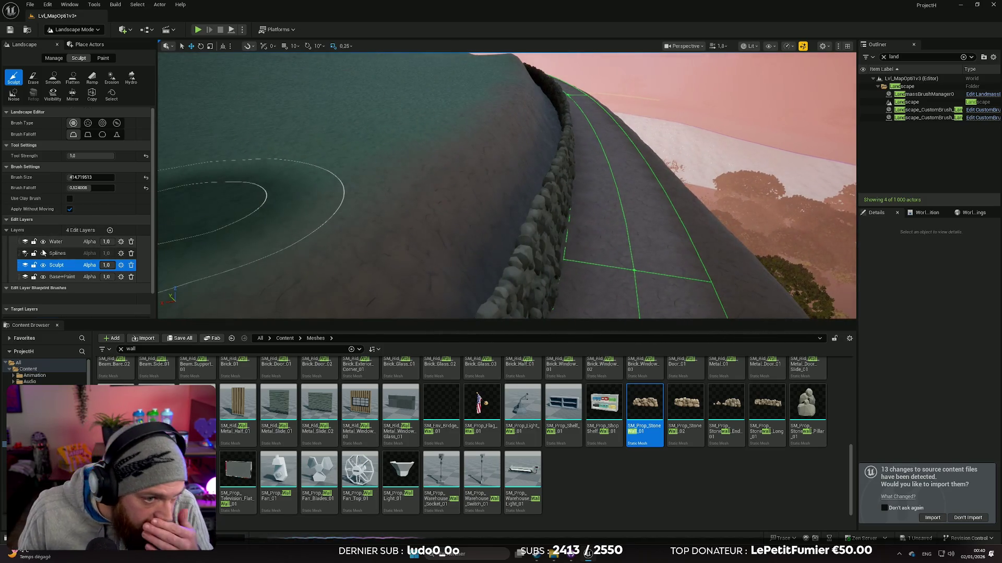
{"action": "scroll", "coordinate": [43, 253], "scroll_direction": "down", "scroll_amount": 2}
{"action": "left_click", "coordinate": [110, 206]}
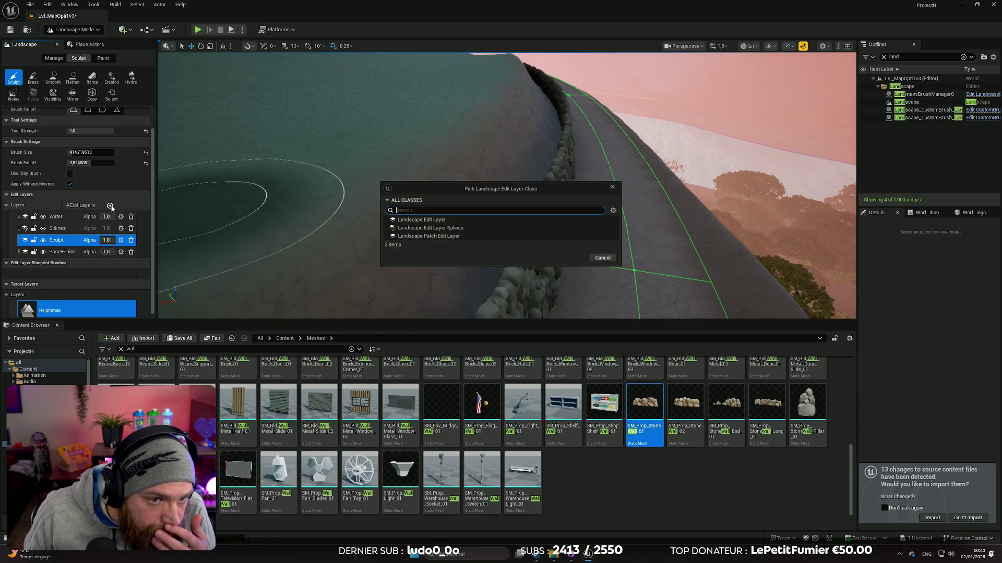
Close and reopen the layer class picker, then add a standard Landscape Edit Layer
{"action": "type", "text": "scult"}
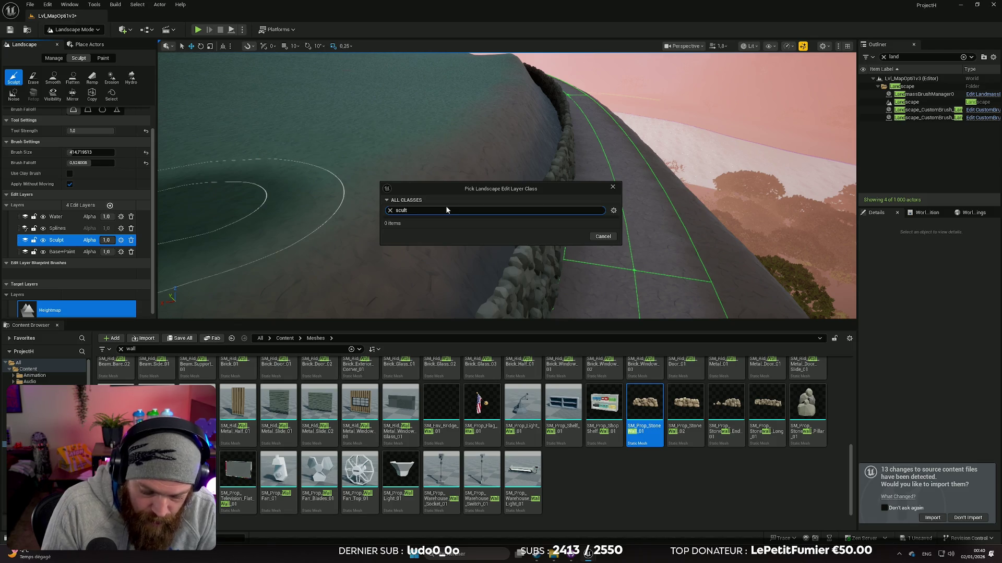
{"action": "type", "text": "onspline"}
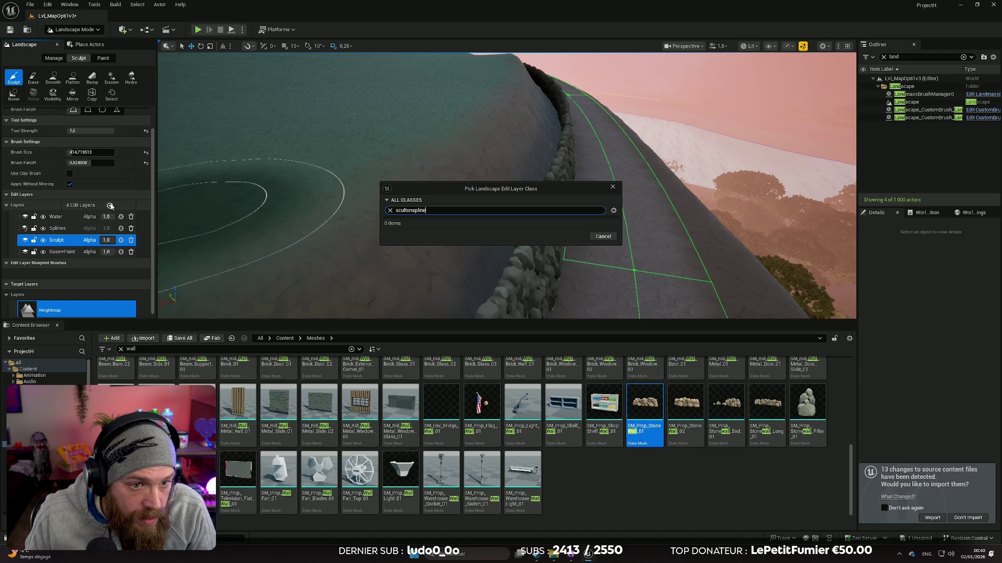
{"action": "left_click", "coordinate": [613, 187]}
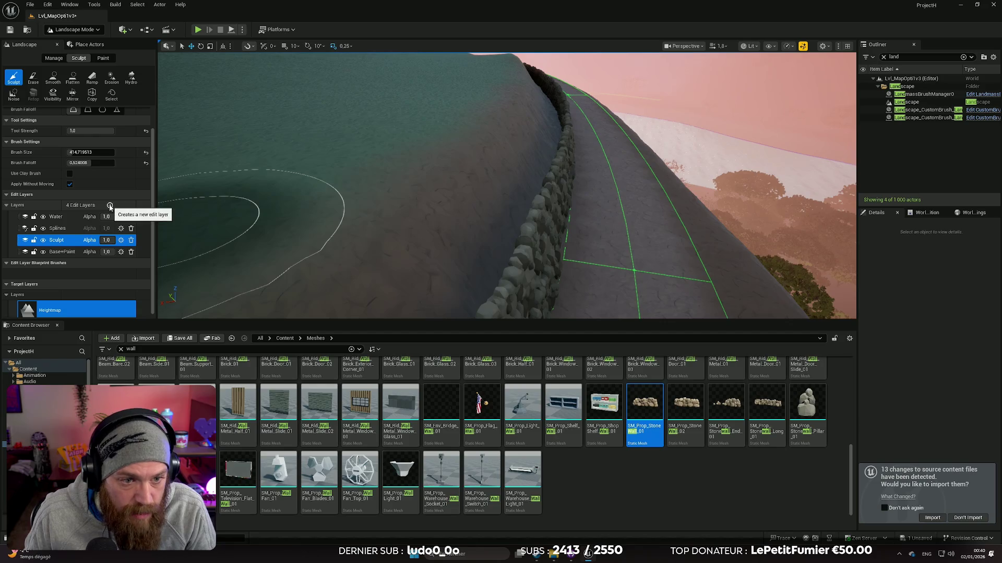
{"action": "scroll", "coordinate": [78, 235], "scroll_direction": "down", "scroll_amount": 1}
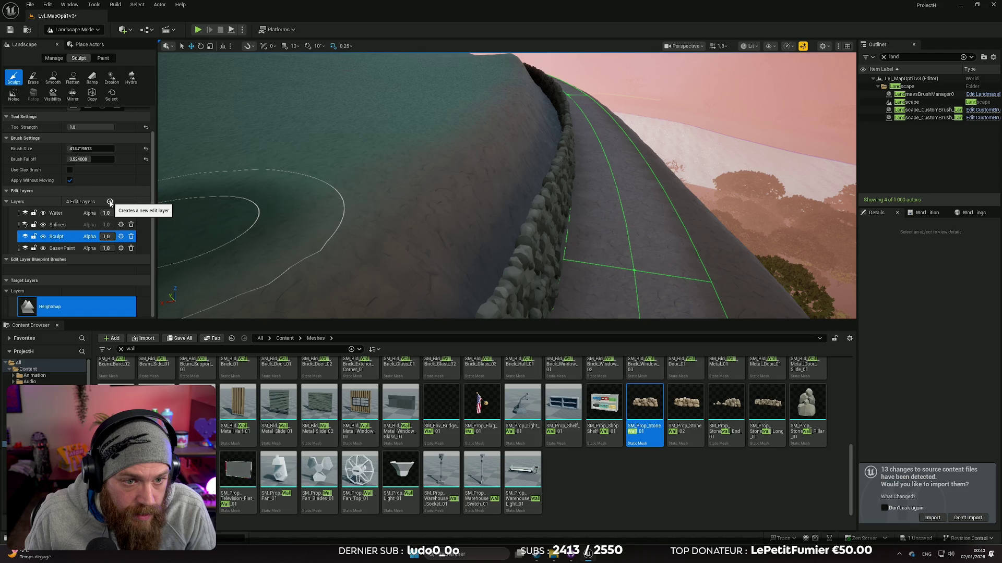
{"action": "left_click", "coordinate": [109, 202]}
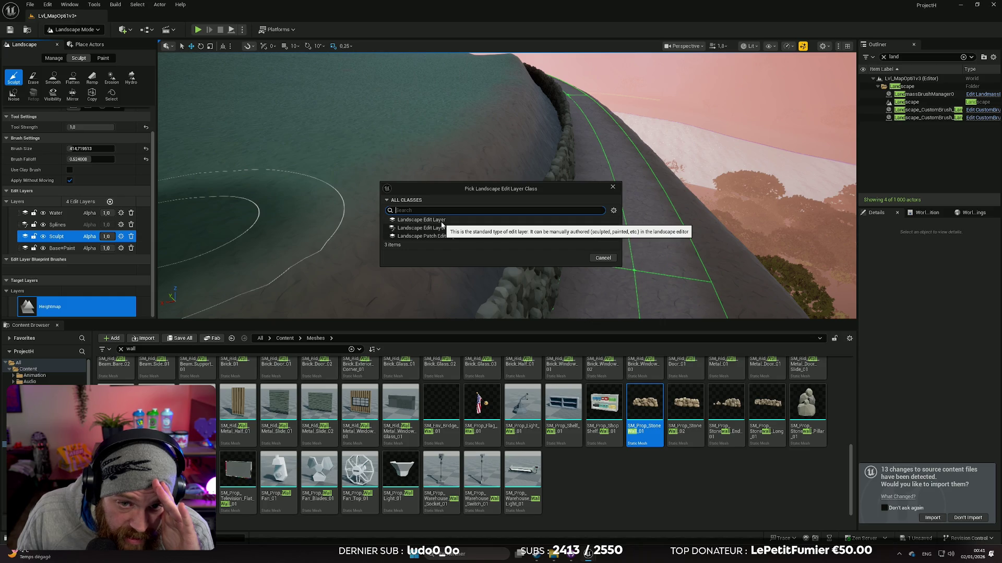
{"action": "left_click", "coordinate": [442, 221]}
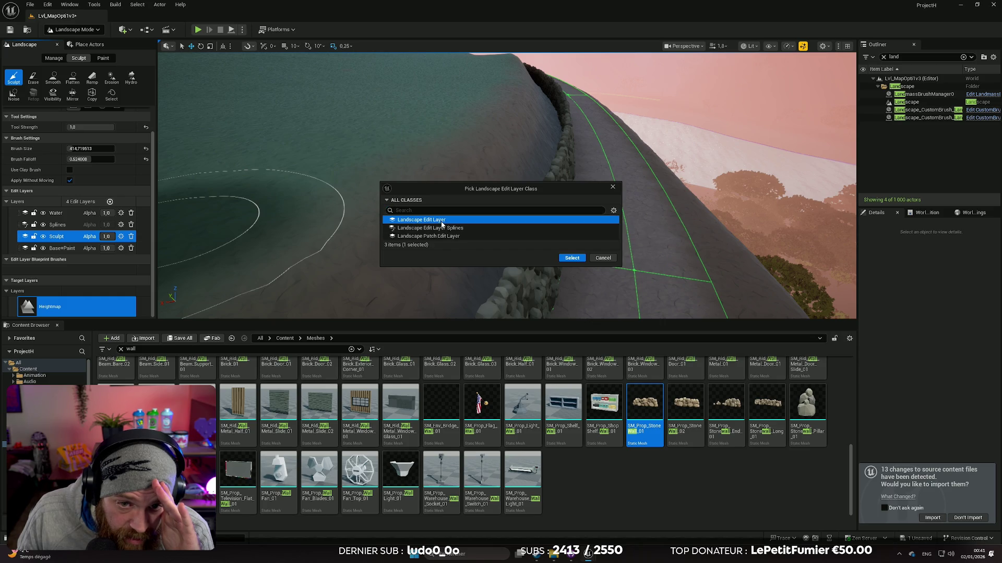
{"action": "left_click", "coordinate": [572, 258]}
Move the new layer just above Splines, rename it scultonspline, and select Flatten
{"action": "left_click_drag", "start_coordinate": [67, 216], "coordinate": [70, 236]}
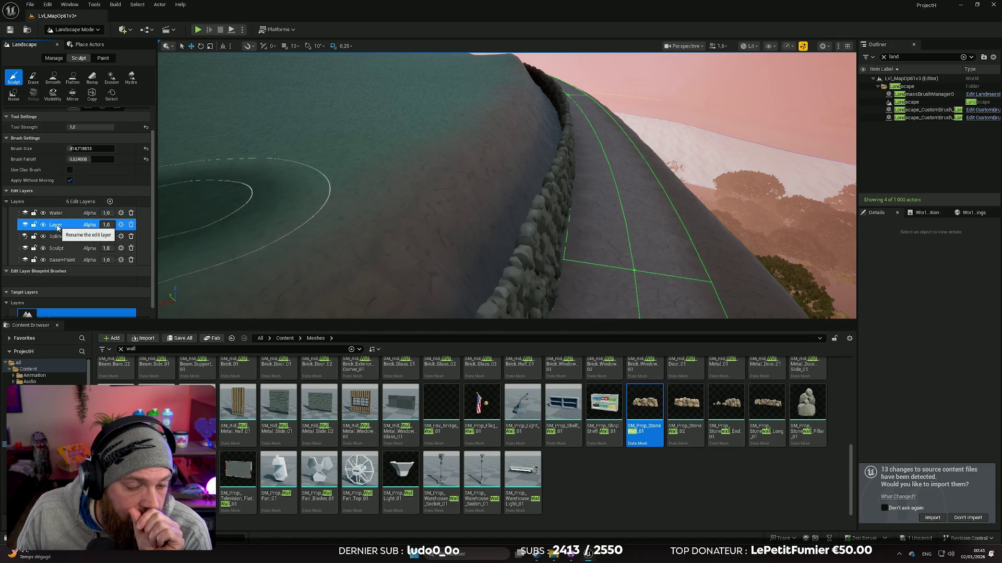
{"action": "right_click", "coordinate": [57, 228]}
{"action": "left_click", "coordinate": [72, 243]}
{"action": "type", "text": "sculptonspline"}
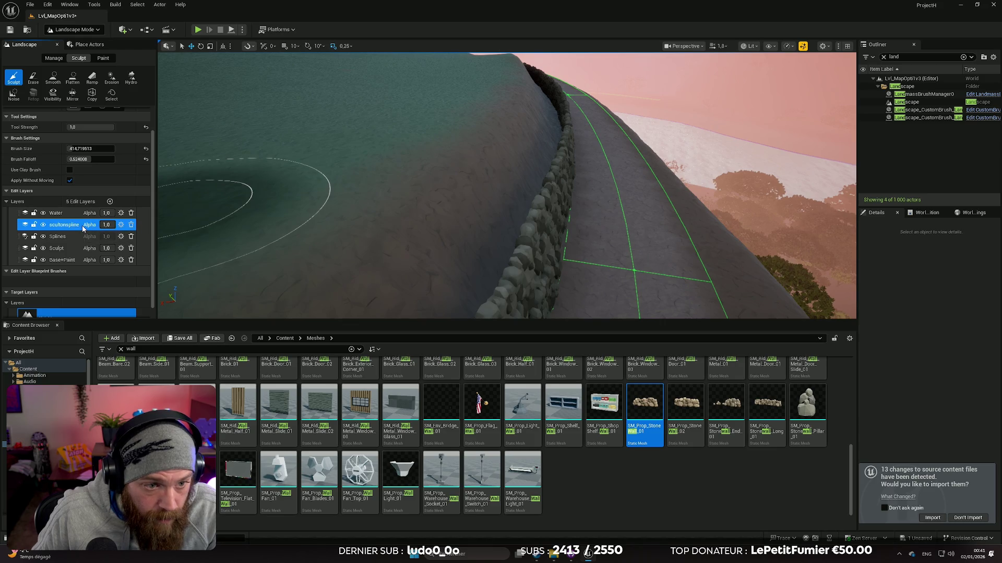
{"action": "key", "text": "w"}
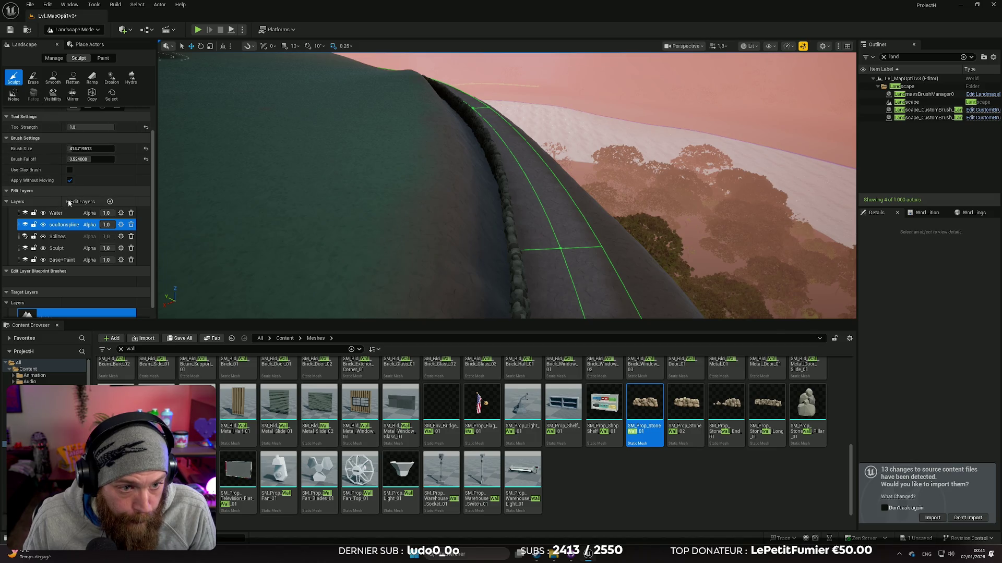
{"action": "left_click", "coordinate": [73, 79]}
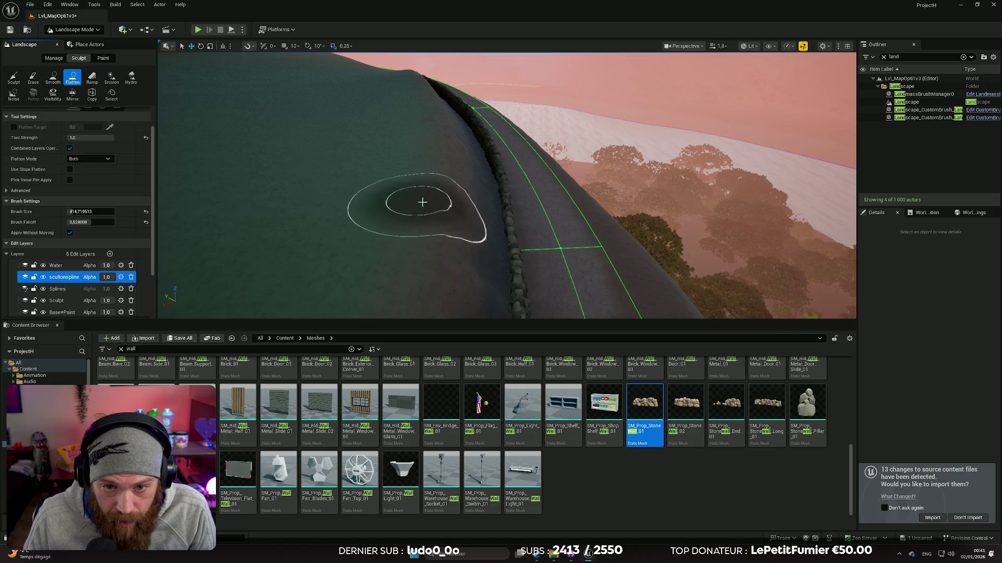
Flatten the slope on the water side of the stone wall in several strokes
{"action": "mouse_move", "coordinate": [429, 209]}
{"action": "left_mouse_down"}
{"action": "mouse_move", "coordinate": [493, 207]}
{"action": "mouse_move", "coordinate": [489, 176]}
{"action": "mouse_move", "coordinate": [474, 208]}
{"action": "mouse_move", "coordinate": [492, 181]}
{"action": "mouse_move", "coordinate": [503, 192]}
{"action": "left_mouse_up"}
{"action": "scroll", "coordinate": [507, 202], "scroll_direction": "down", "scroll_amount": 3}
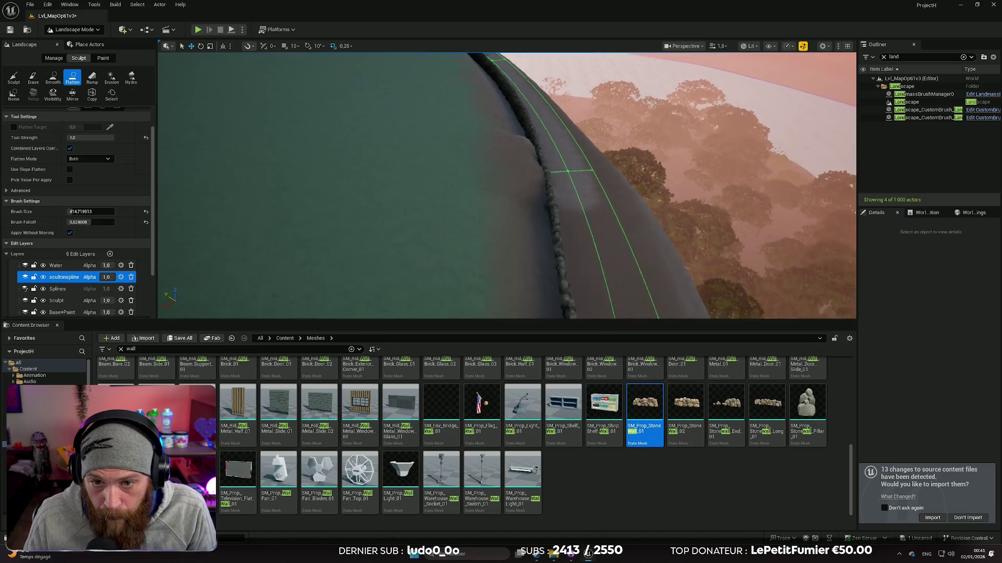
{"action": "mouse_move", "coordinate": [527, 219]}
{"action": "left_mouse_down"}
{"action": "mouse_move", "coordinate": [521, 277]}
{"action": "mouse_move", "coordinate": [517, 256]}
{"action": "left_mouse_up"}
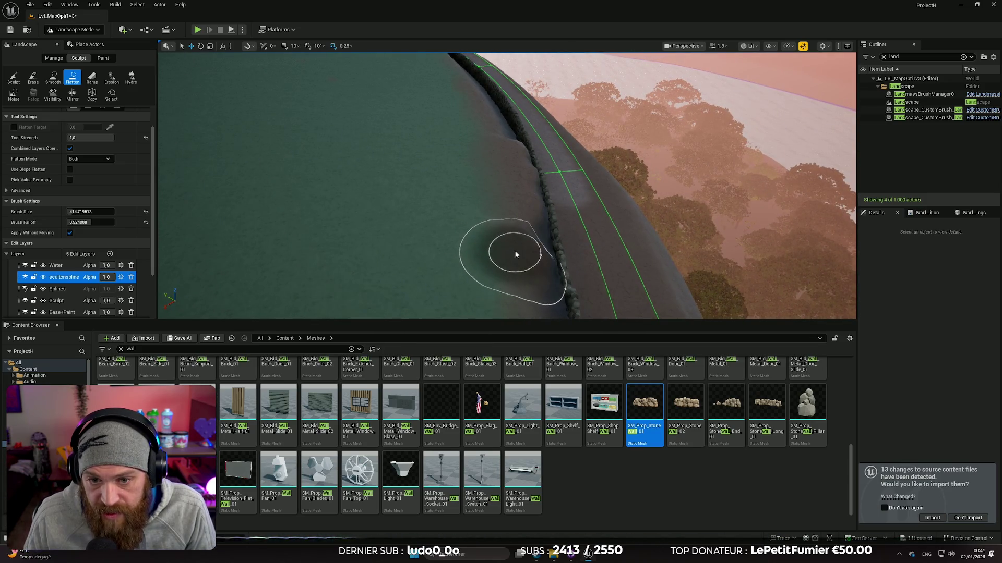
{"action": "scroll", "coordinate": [523, 264], "scroll_direction": "up", "scroll_amount": 5}
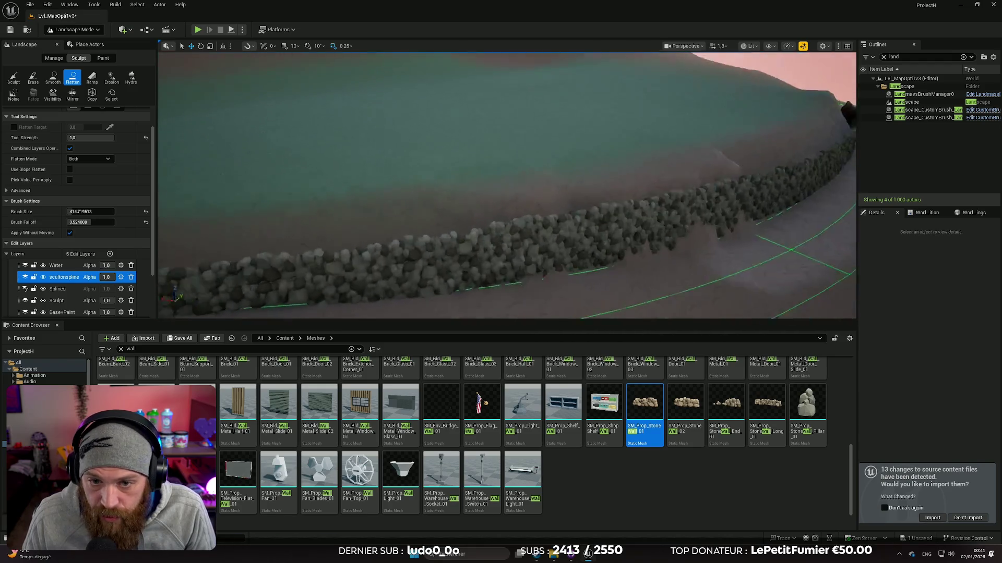
{"action": "scroll", "coordinate": [529, 194], "scroll_direction": "down", "scroll_amount": 5}
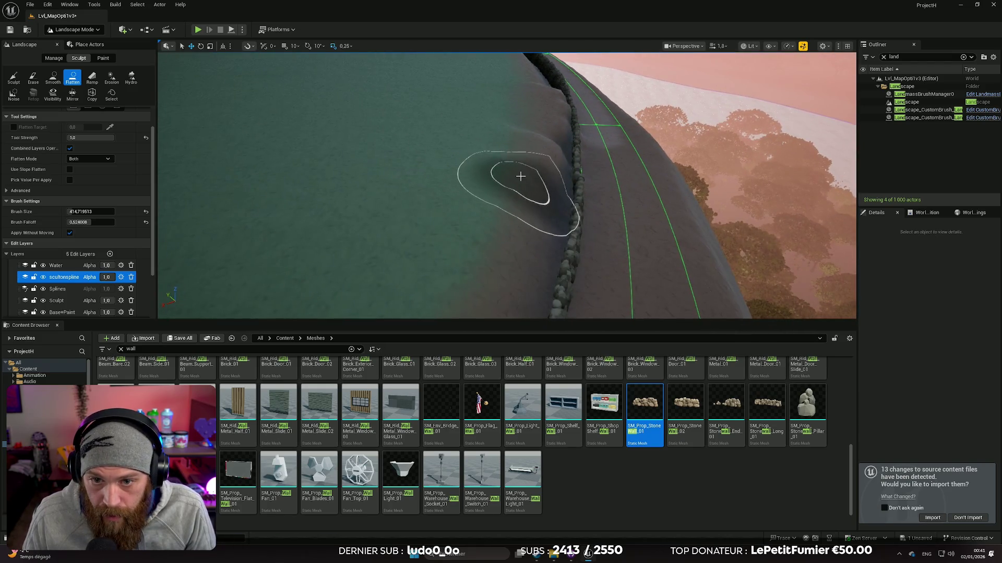
{"action": "left_click_drag", "start_coordinate": [528, 194], "coordinate": [492, 233]}
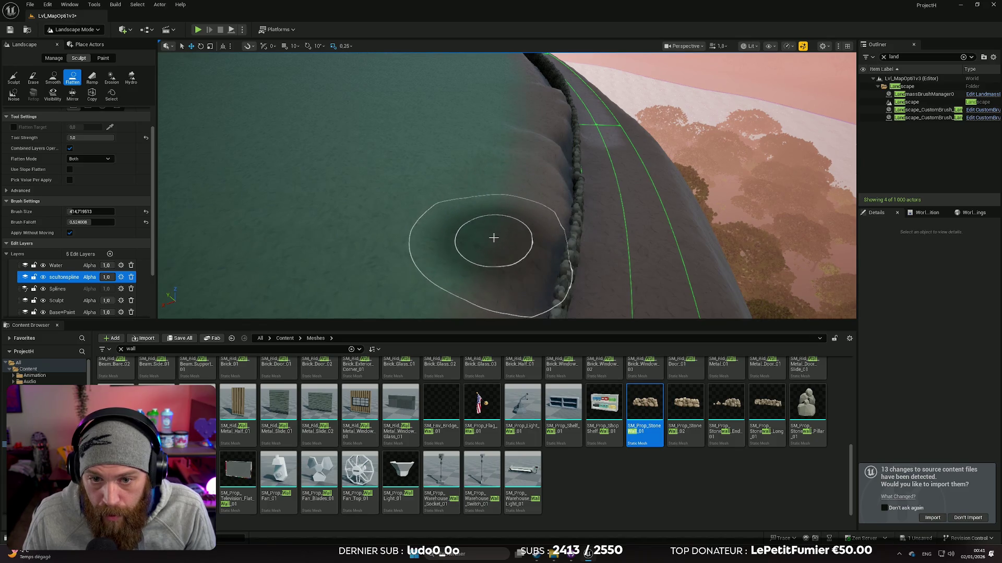
{"action": "scroll", "coordinate": [492, 233], "scroll_direction": "down", "scroll_amount": 3}
{"action": "scroll", "coordinate": [481, 223], "scroll_direction": "down", "scroll_amount": 2}
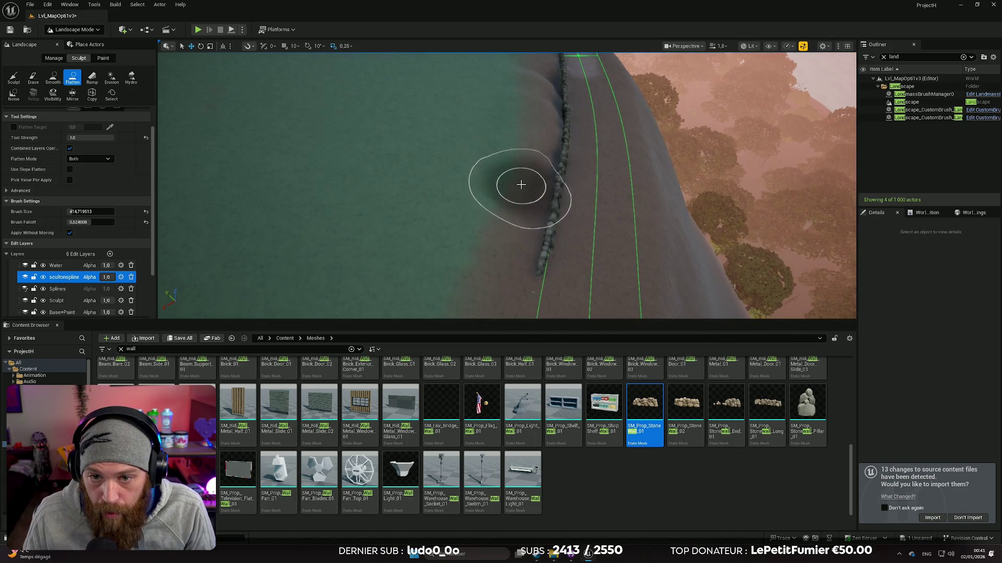
View the road and wall from above, with the road running horizontally
{"action": "mouse_move", "coordinate": [515, 232]}
{"action": "left_mouse_down"}
{"action": "mouse_move", "coordinate": [506, 195]}
{"action": "mouse_move", "coordinate": [478, 187]}
{"action": "mouse_move", "coordinate": [573, 188]}
{"action": "left_mouse_up"}
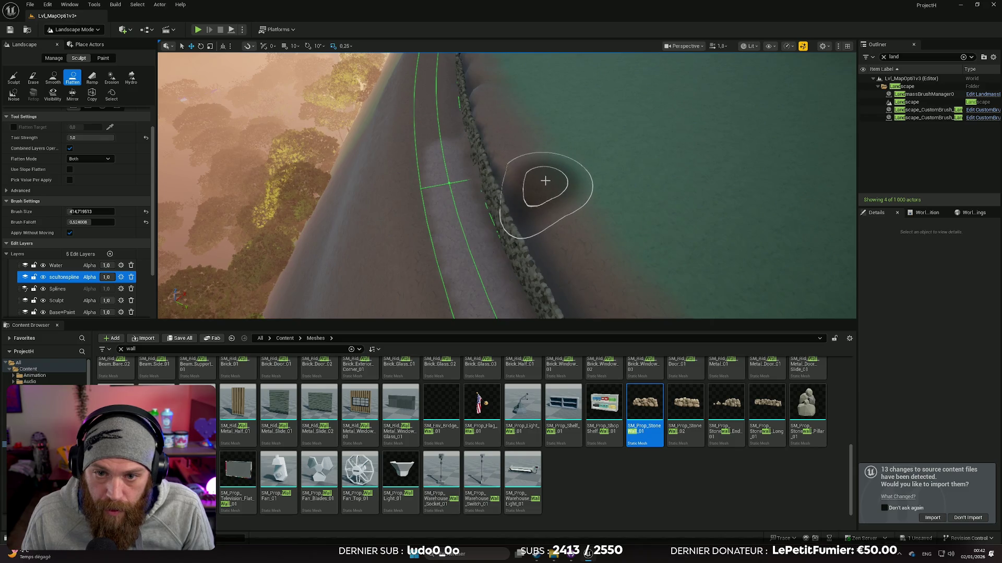
{"action": "mouse_move", "coordinate": [581, 237]}
{"action": "left_mouse_down"}
{"action": "mouse_move", "coordinate": [544, 204]}
{"action": "mouse_move", "coordinate": [524, 202]}
{"action": "mouse_move", "coordinate": [536, 201]}
{"action": "left_mouse_up"}
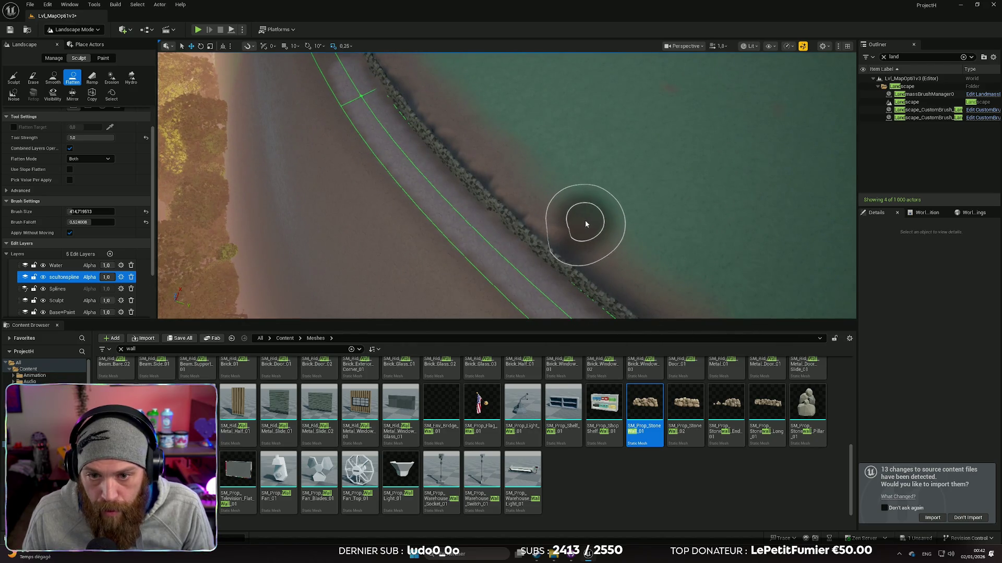
{"action": "mouse_move", "coordinate": [615, 255]}
{"action": "left_mouse_down"}
{"action": "mouse_move", "coordinate": [548, 212]}
{"action": "mouse_move", "coordinate": [700, 217]}
{"action": "left_mouse_up"}
{"action": "left_click_drag", "start_coordinate": [626, 220], "coordinate": [642, 200]}
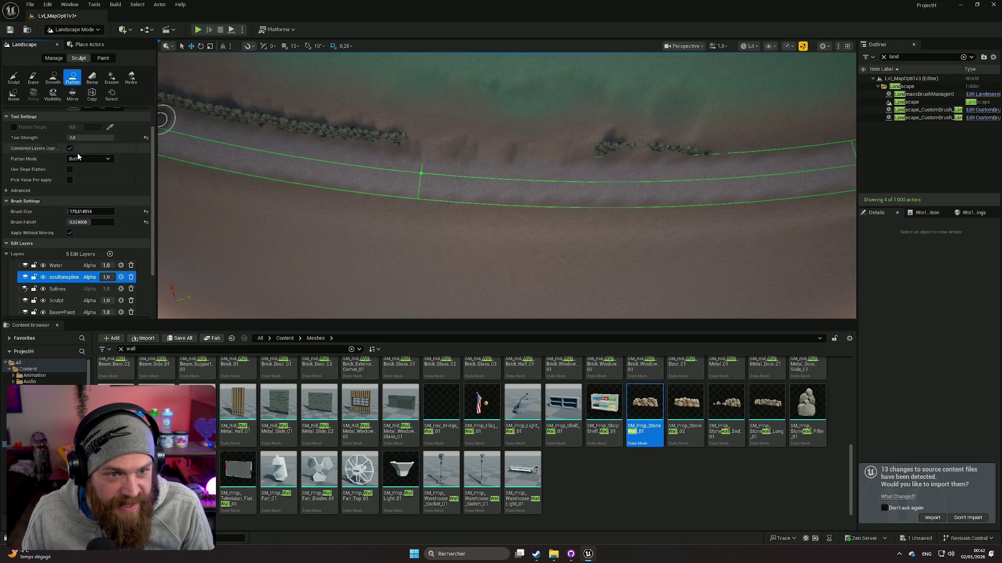
Set the flatten brush size to about 246 and brush falloff to 0.012
{"action": "scroll", "coordinate": [81, 157], "scroll_direction": "up", "scroll_amount": 1}
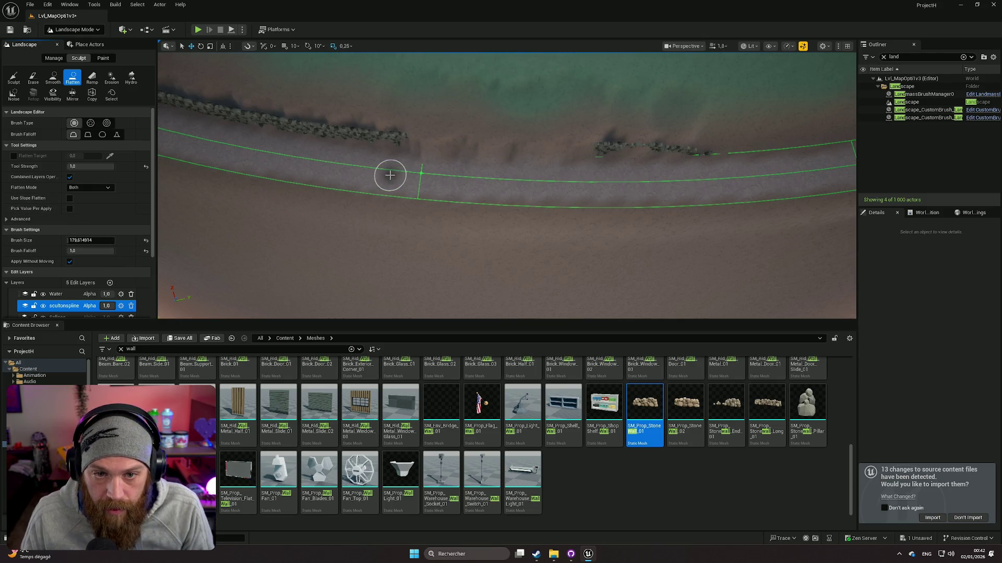
{"action": "scroll", "coordinate": [432, 170], "scroll_direction": "up", "scroll_amount": 5}
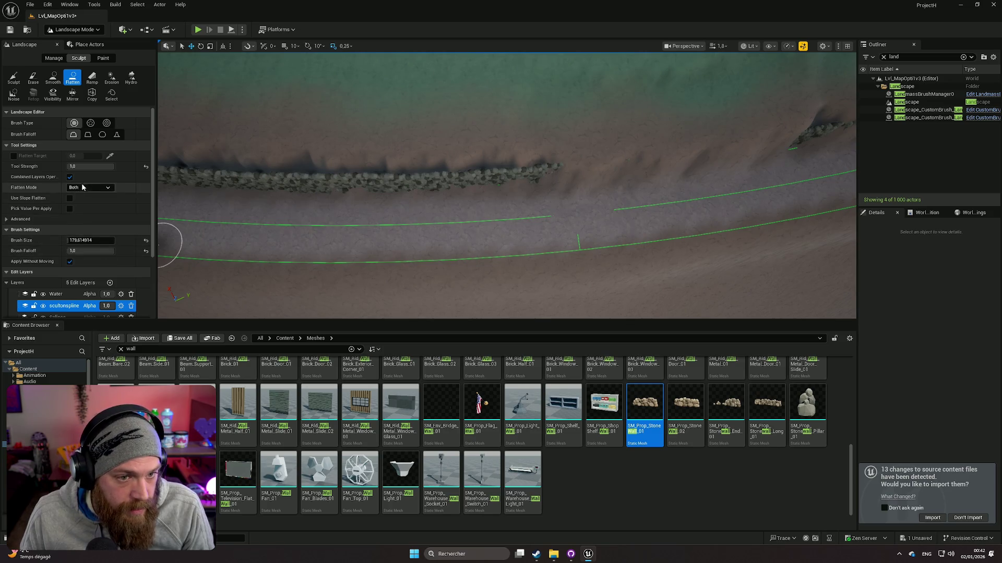
{"action": "mouse_move", "coordinate": [97, 242]}
{"action": "left_mouse_down"}
{"action": "mouse_move", "coordinate": [136, 243]}
{"action": "mouse_move", "coordinate": [102, 243]}
{"action": "left_mouse_up"}
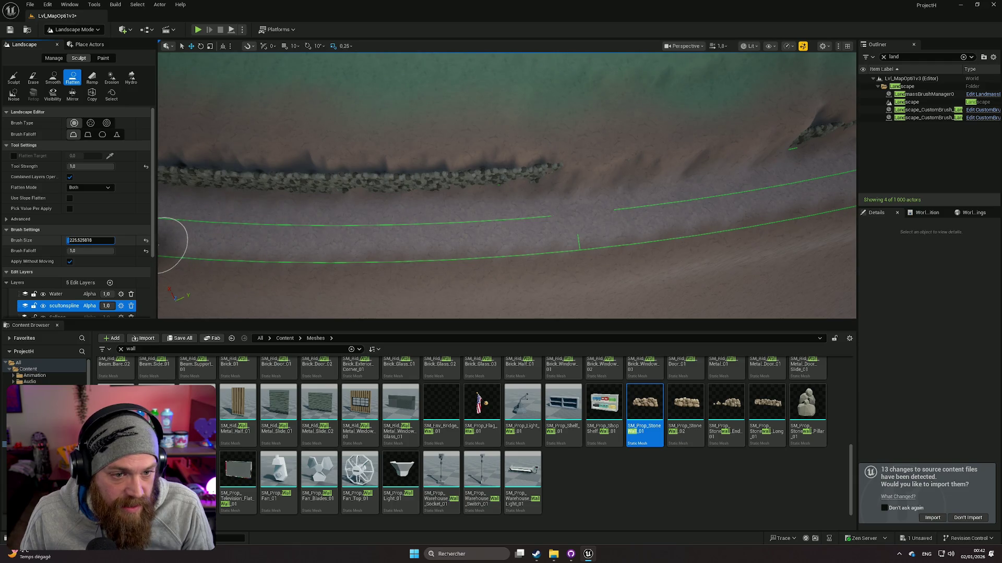
{"action": "type", "text": "0.012"}
{"action": "key", "text": "Return"}
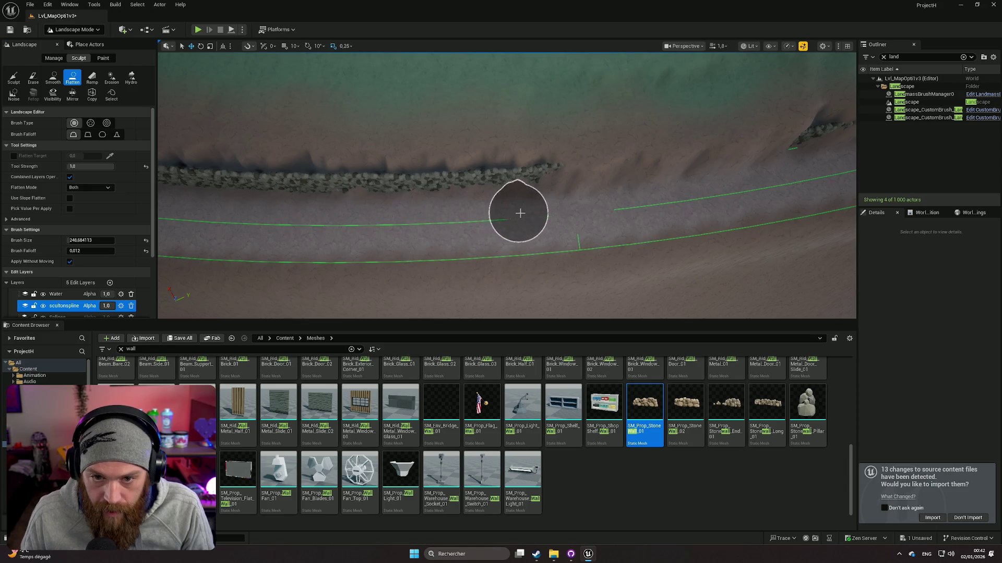
Flatten the raised ground along the wall base, redoing one bad stroke
{"action": "scroll", "coordinate": [491, 209], "scroll_direction": "up", "scroll_amount": 5}
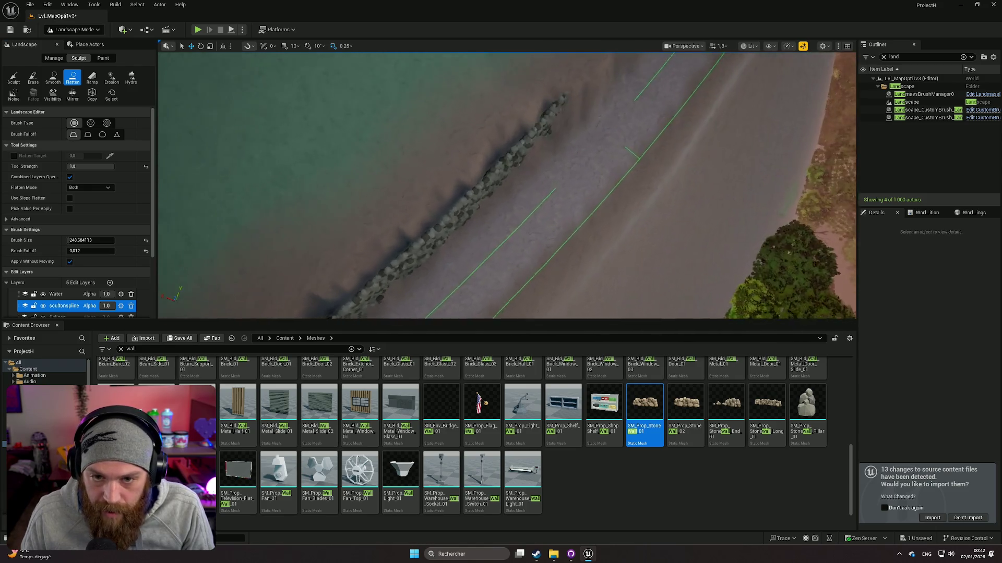
{"action": "scroll", "coordinate": [522, 224], "scroll_direction": "up", "scroll_amount": 3}
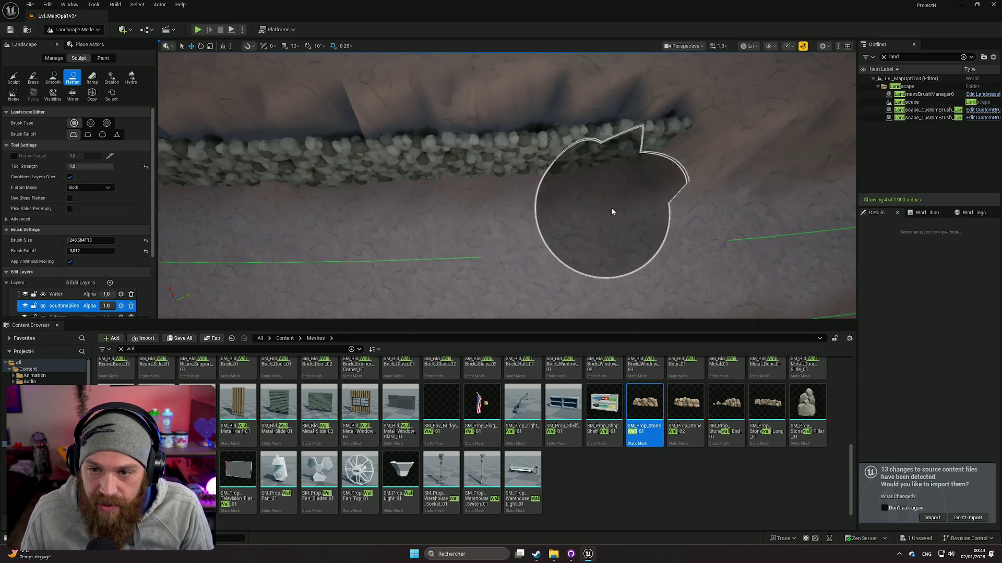
{"action": "scroll", "coordinate": [666, 206], "scroll_direction": "up", "scroll_amount": 3}
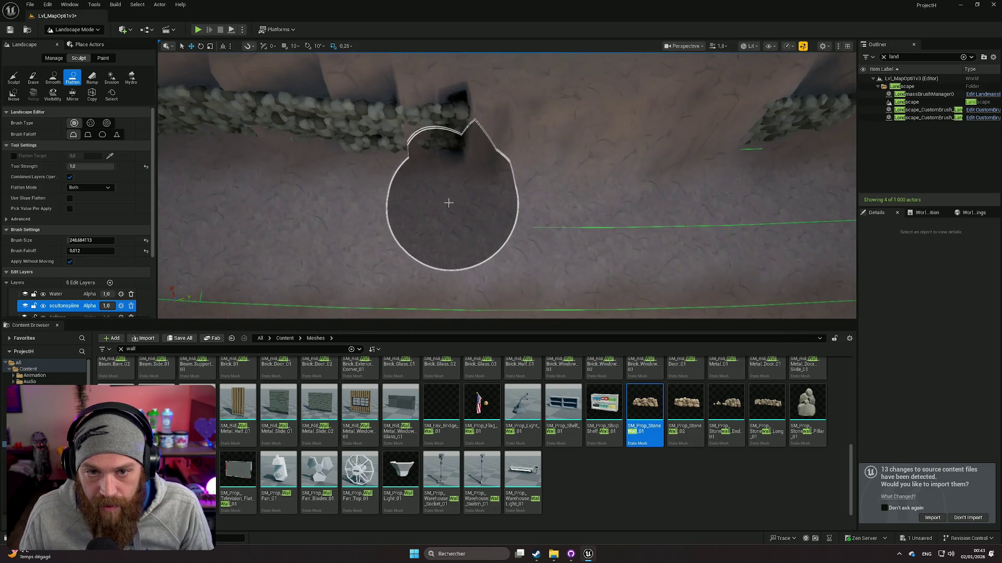
{"action": "left_click_drag", "start_coordinate": [520, 197], "coordinate": [722, 184]}
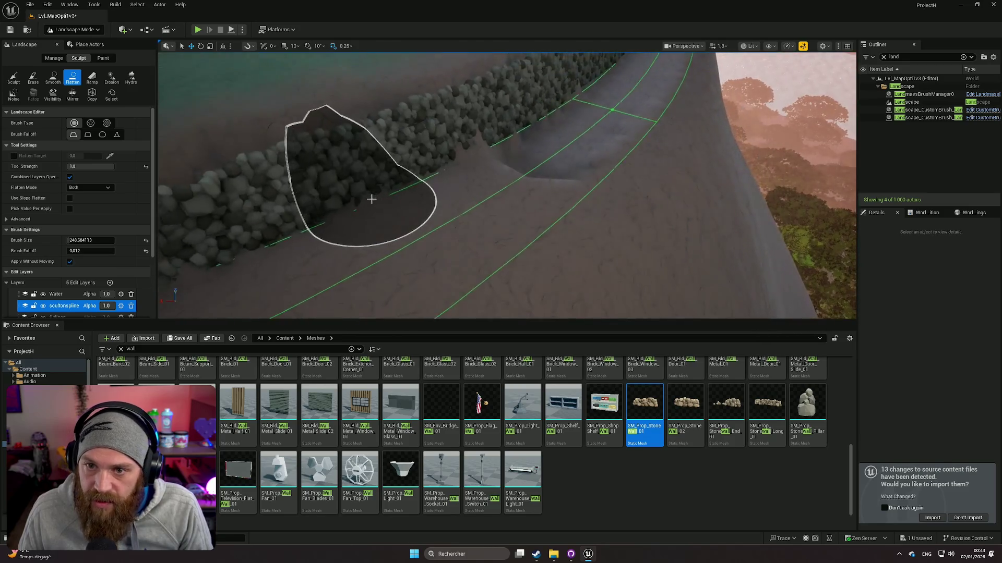
{"action": "key", "text": "ctrl+z"}
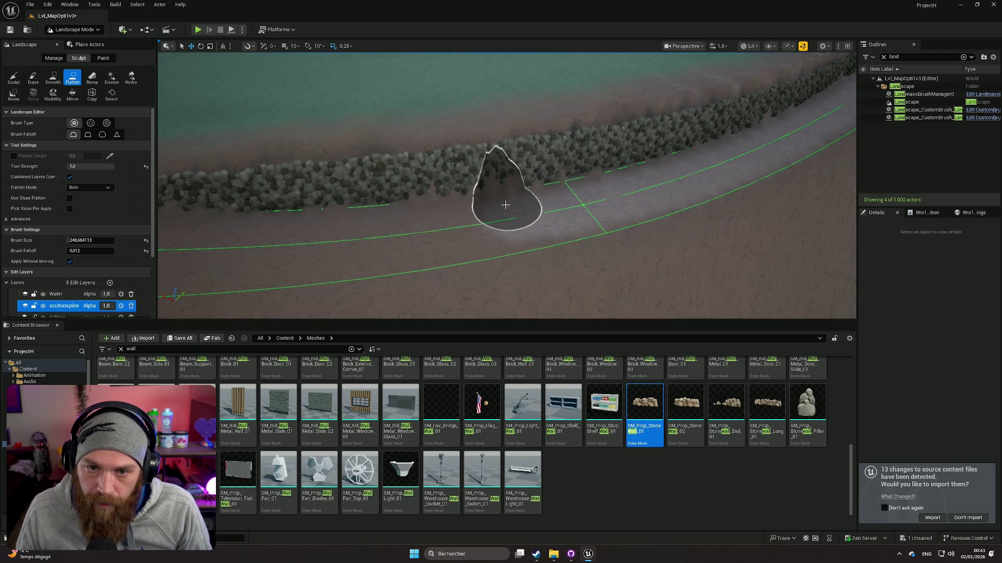
{"action": "mouse_move", "coordinate": [474, 215]}
{"action": "left_mouse_down"}
{"action": "mouse_move", "coordinate": [439, 211]}
{"action": "mouse_move", "coordinate": [387, 226]}
{"action": "mouse_move", "coordinate": [525, 211]}
{"action": "mouse_move", "coordinate": [412, 230]}
{"action": "mouse_move", "coordinate": [425, 228]}
{"action": "mouse_move", "coordinate": [383, 208]}
{"action": "left_mouse_up"}
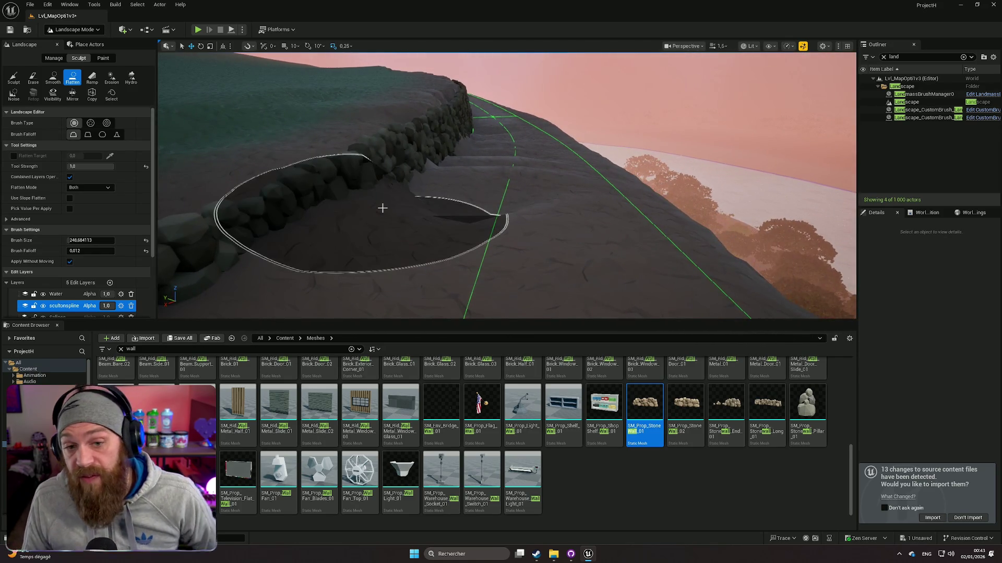
Fly forward along the wall and switch to the Smooth tool
{"action": "mouse_move", "coordinate": [409, 210]}
{"action": "left_mouse_down"}
{"action": "mouse_move", "coordinate": [477, 199]}
{"action": "mouse_move", "coordinate": [476, 181]}
{"action": "mouse_move", "coordinate": [532, 172]}
{"action": "mouse_move", "coordinate": [389, 200]}
{"action": "left_mouse_up"}
{"action": "scroll", "coordinate": [365, 205], "scroll_direction": "up", "scroll_amount": 5}
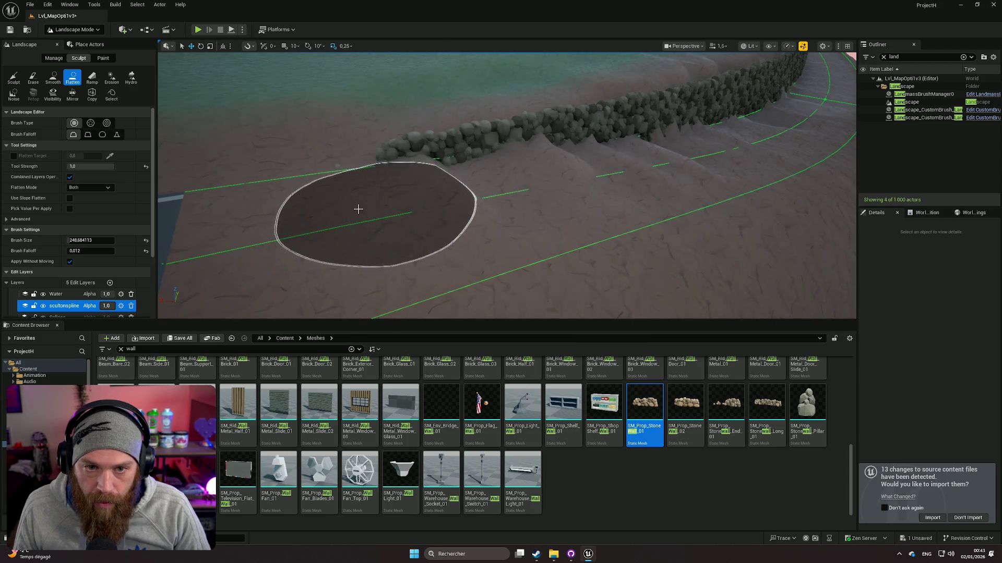
{"action": "left_click", "coordinate": [51, 80]}
Smooth out the bumpy mounds along the base of the stone wall
{"action": "mouse_move", "coordinate": [441, 190]}
{"action": "left_mouse_down"}
{"action": "mouse_move", "coordinate": [615, 188]}
{"action": "mouse_move", "coordinate": [768, 163]}
{"action": "mouse_move", "coordinate": [803, 196]}
{"action": "left_mouse_up"}
{"action": "scroll", "coordinate": [803, 196], "scroll_direction": "down", "scroll_amount": 3}
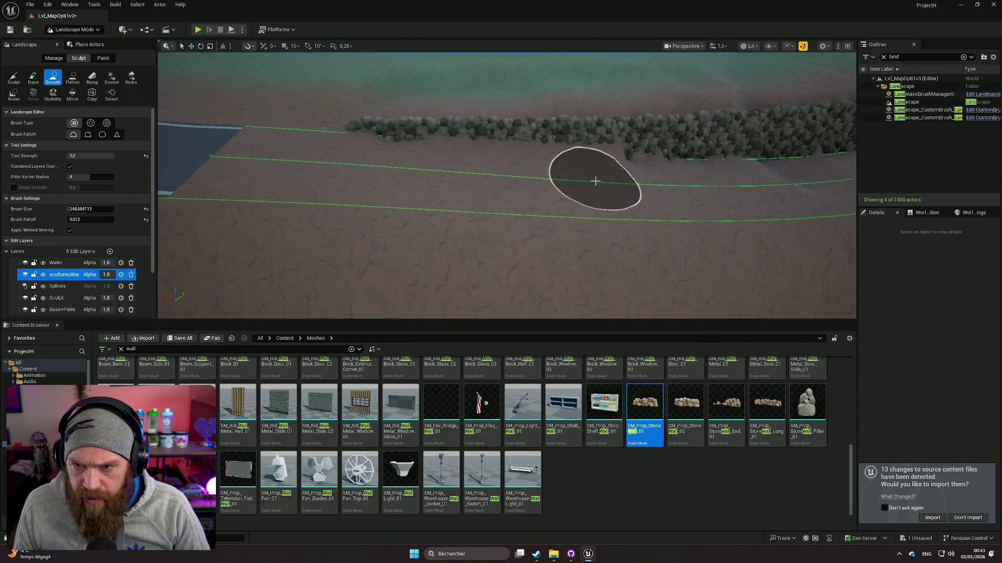
{"action": "left_click_drag", "start_coordinate": [611, 179], "coordinate": [741, 178]}
{"action": "scroll", "coordinate": [506, 185], "scroll_direction": "up", "scroll_amount": 5}
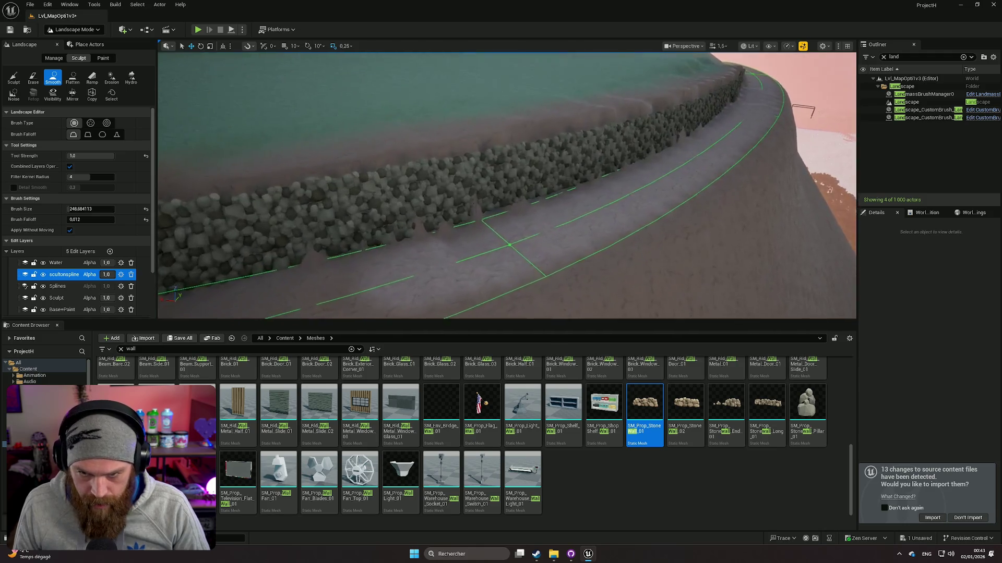
{"action": "left_click_drag", "start_coordinate": [574, 188], "coordinate": [604, 190]}
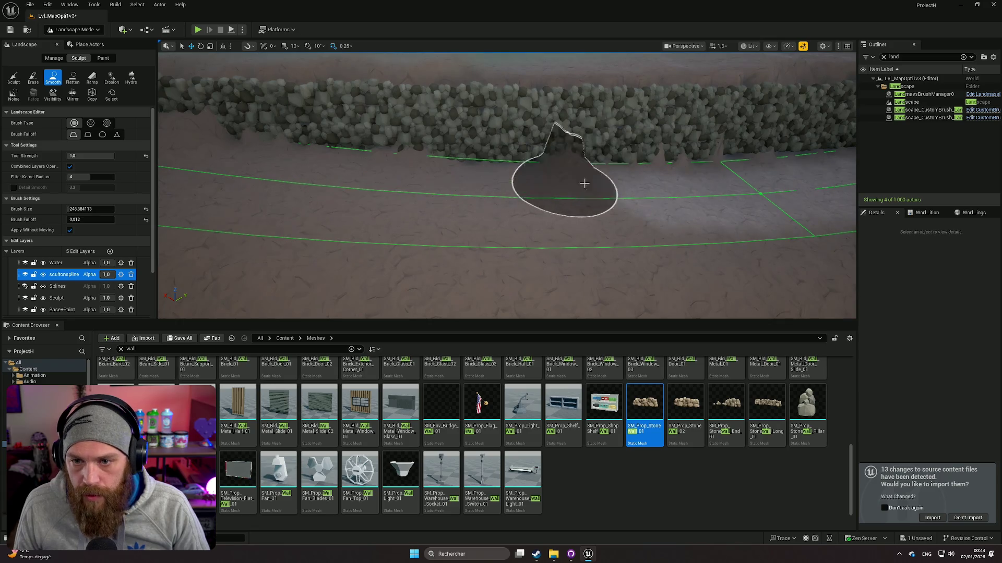
{"action": "scroll", "coordinate": [559, 179], "scroll_direction": "down", "scroll_amount": 5}
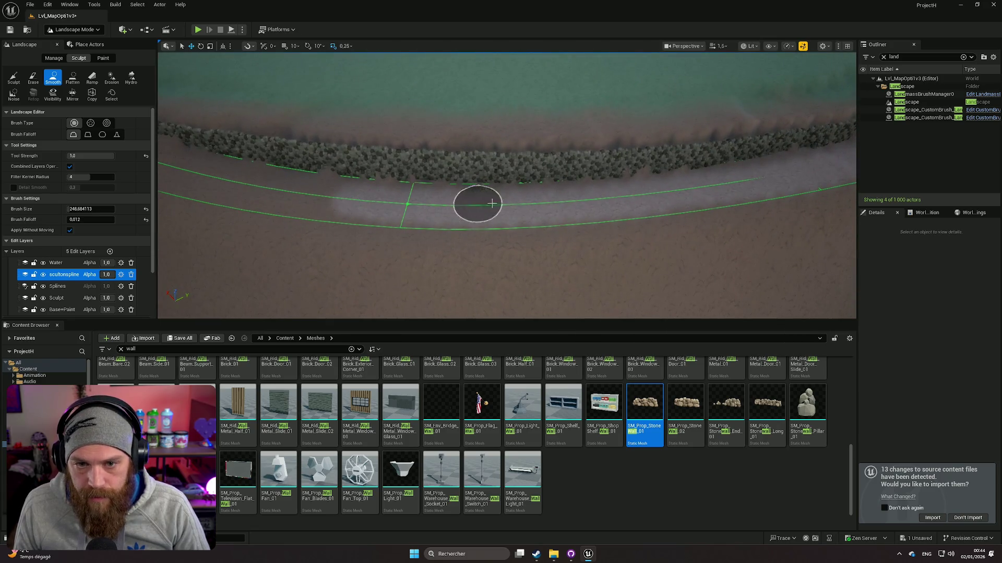
Orbit along the road to check the smoothed ground from the wall's side
{"action": "mouse_move", "coordinate": [633, 196]}
{"action": "left_mouse_down"}
{"action": "mouse_move", "coordinate": [570, 179]}
{"action": "mouse_move", "coordinate": [570, 146]}
{"action": "mouse_move", "coordinate": [547, 120]}
{"action": "left_mouse_up"}
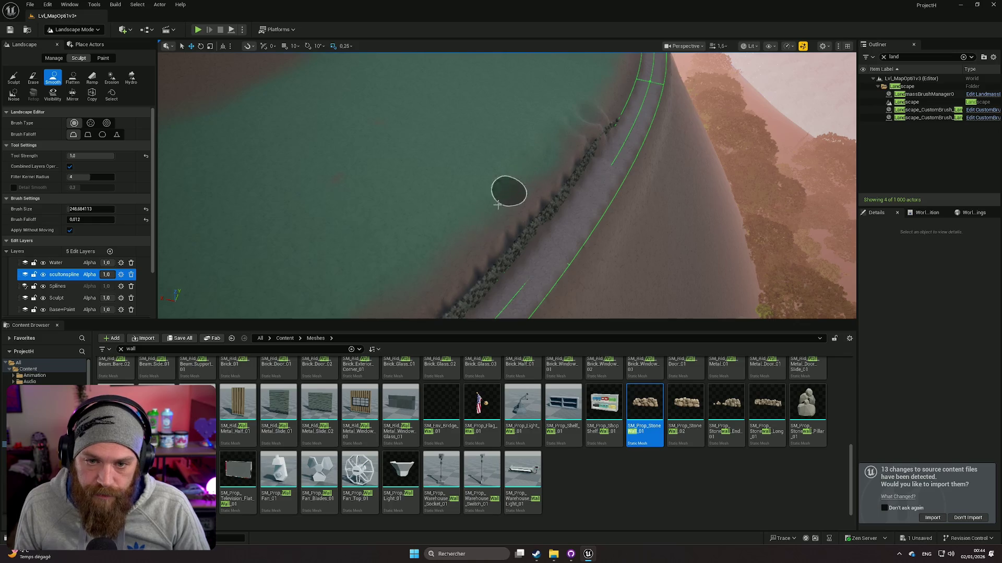
{"action": "left_click_drag", "start_coordinate": [547, 138], "coordinate": [524, 235]}
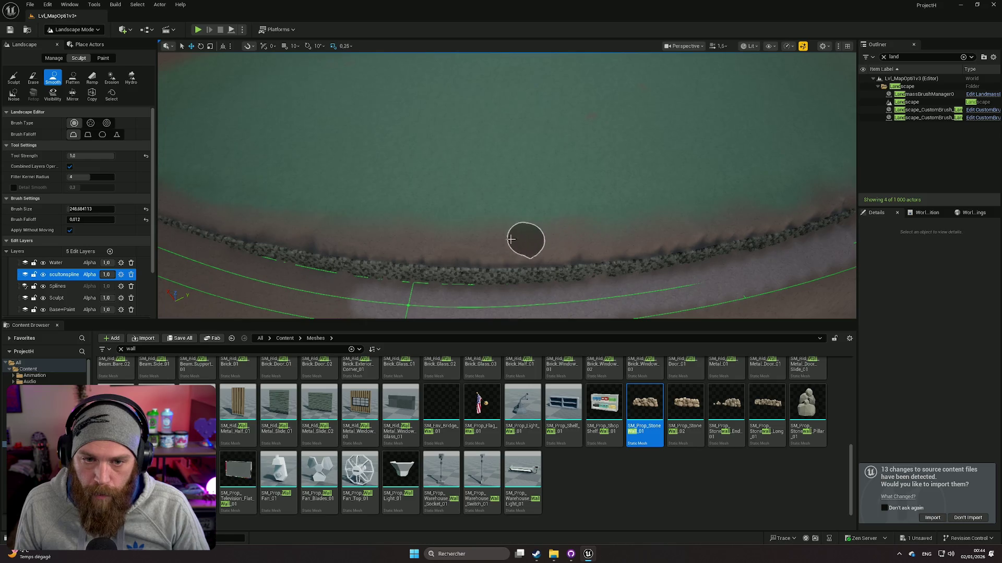
{"action": "scroll", "coordinate": [203, 200], "scroll_direction": "up", "scroll_amount": 1}
{"action": "mouse_move", "coordinate": [202, 200]}
{"action": "left_mouse_down"}
{"action": "mouse_move", "coordinate": [303, 201]}
{"action": "mouse_move", "coordinate": [219, 201]}
{"action": "mouse_move", "coordinate": [259, 221]}
{"action": "left_mouse_up"}
{"action": "mouse_move", "coordinate": [385, 220]}
{"action": "left_mouse_down"}
{"action": "mouse_move", "coordinate": [397, 222]}
{"action": "mouse_move", "coordinate": [353, 190]}
{"action": "left_mouse_up"}
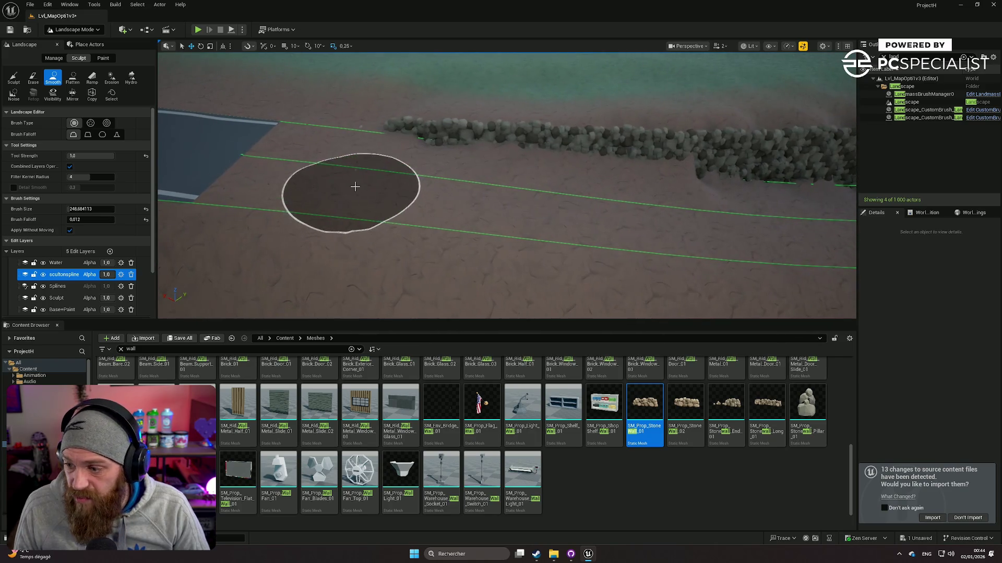
{"action": "mouse_move", "coordinate": [519, 197]}
{"action": "left_mouse_down"}
{"action": "mouse_move", "coordinate": [495, 207]}
{"action": "mouse_move", "coordinate": [445, 184]}
{"action": "left_mouse_up"}
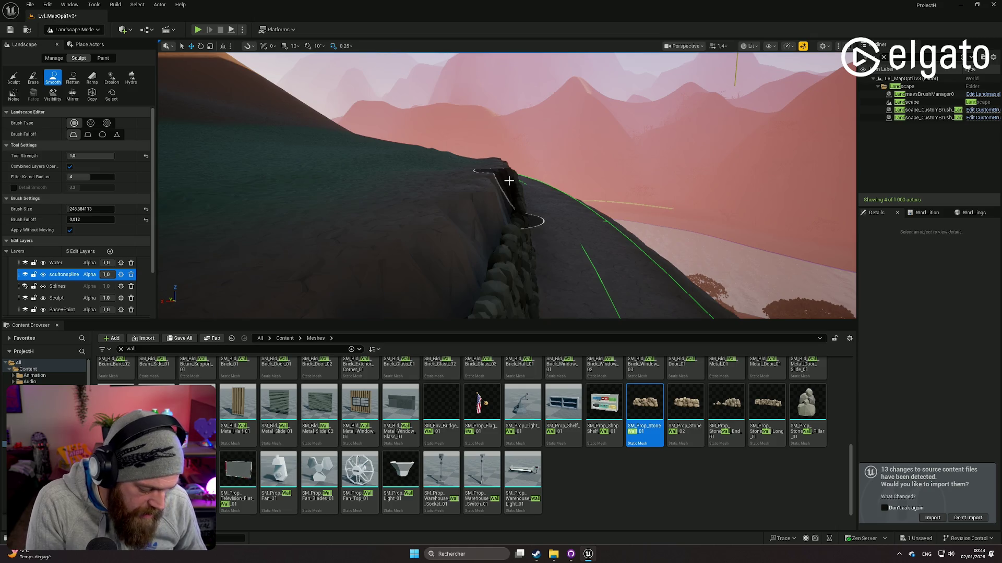
Inspect the stone wall up close, then undo the last two Smooth strokes beside it
{"action": "key", "text": "w"}
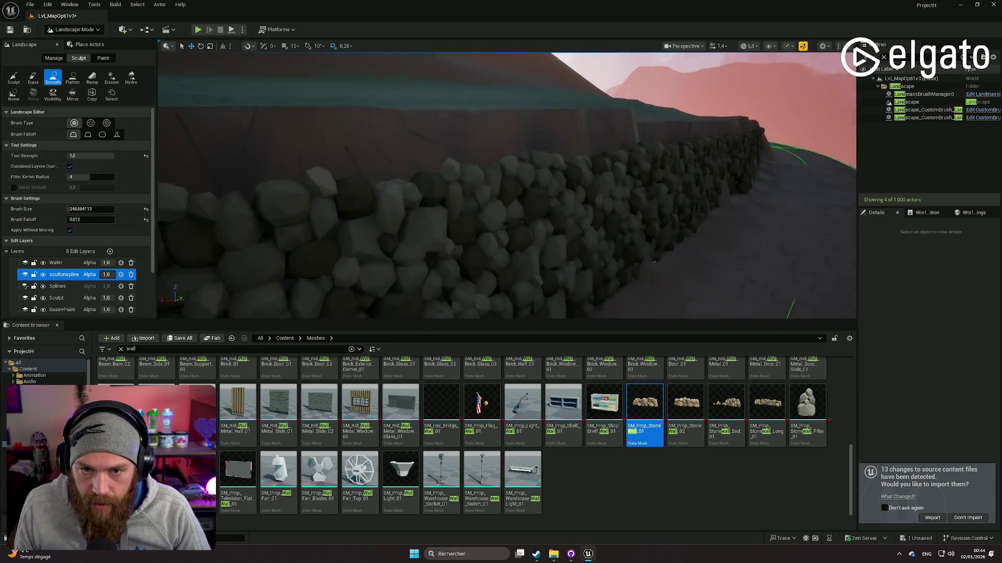
{"action": "key", "text": "w"}
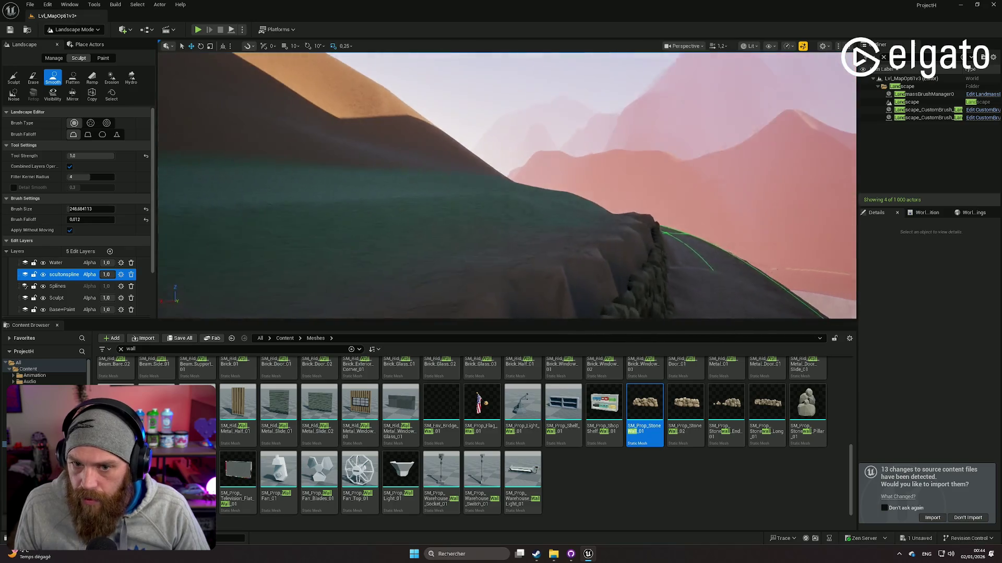
{"action": "scroll", "coordinate": [507, 186], "scroll_direction": "down", "scroll_amount": 1}
{"action": "key", "text": "w"}
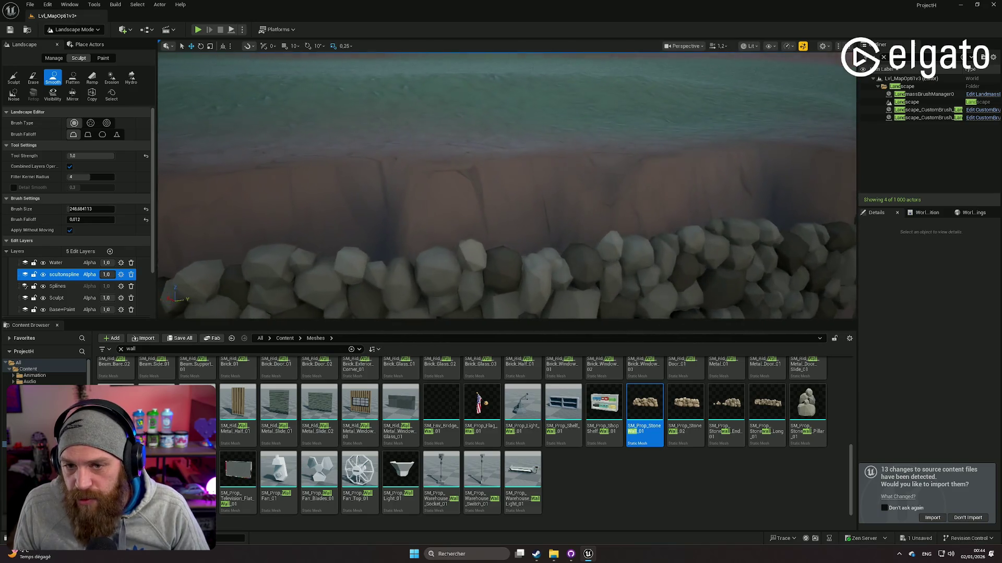
{"action": "key", "text": "s"}
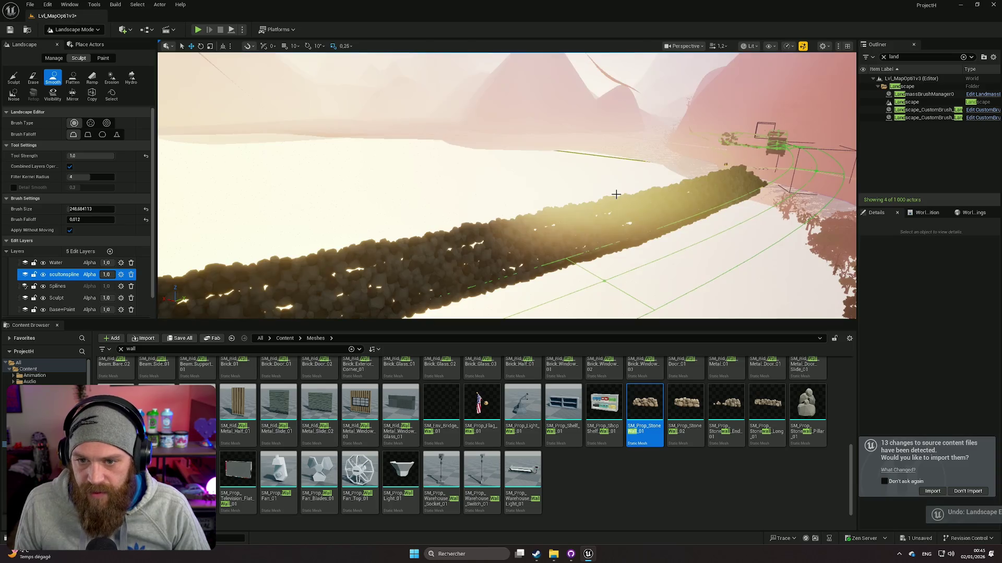
{"action": "key", "text": "ctrl+z"}
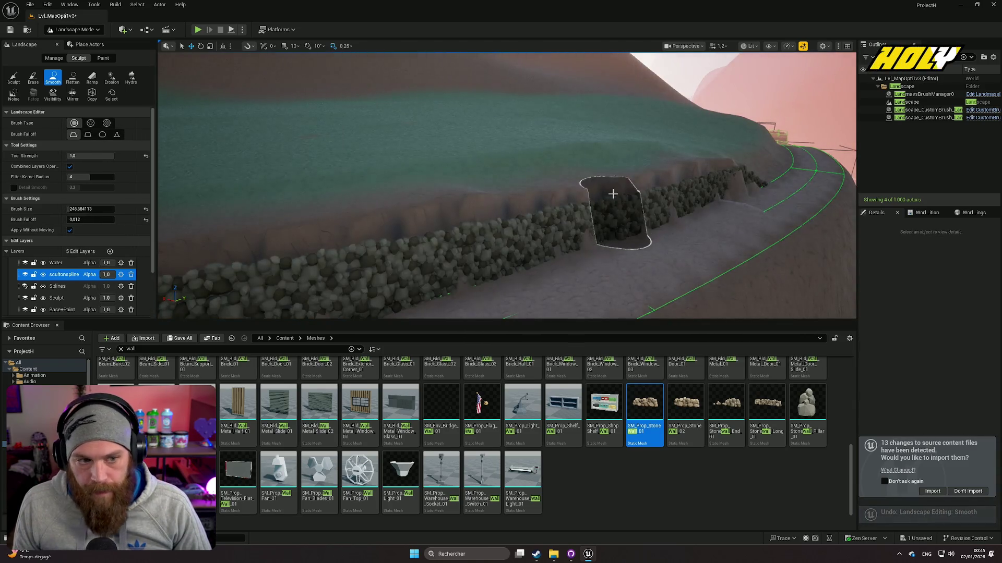
{"action": "scroll", "coordinate": [284, 261], "scroll_direction": "up", "scroll_amount": 3}
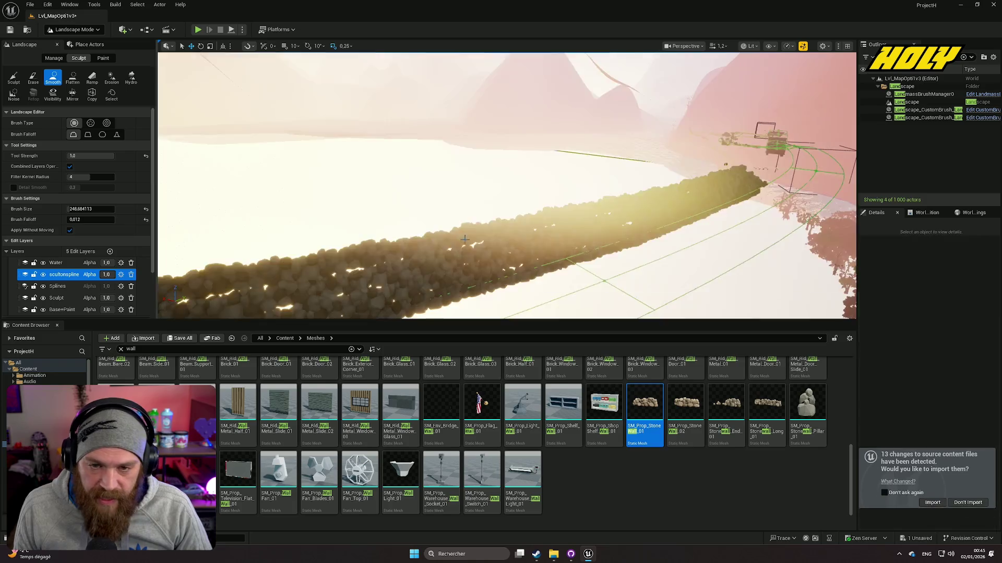
{"action": "key", "text": "ctrl+z"}
{"action": "key", "text": "ctrl+z"}
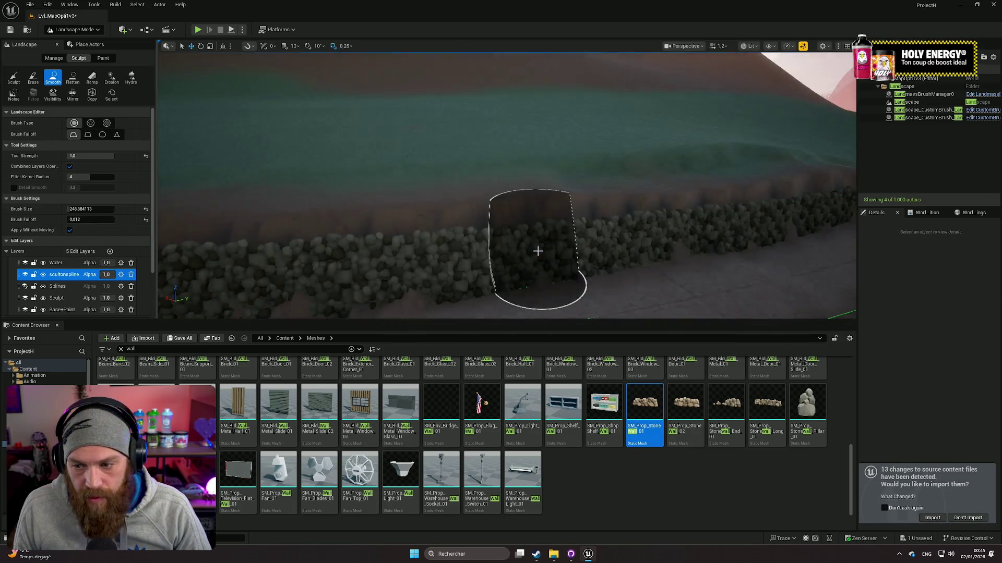
Revert the level to the 'Reorder Layer' transaction in Undo History, then view the road and rock wall
{"action": "left_click", "coordinate": [48, 5]}
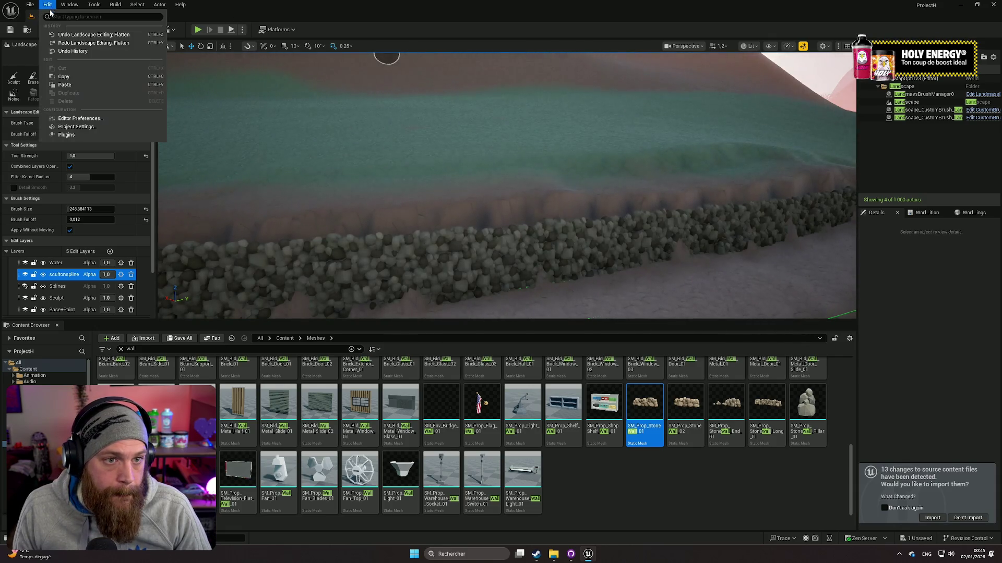
{"action": "left_click", "coordinate": [68, 51]}
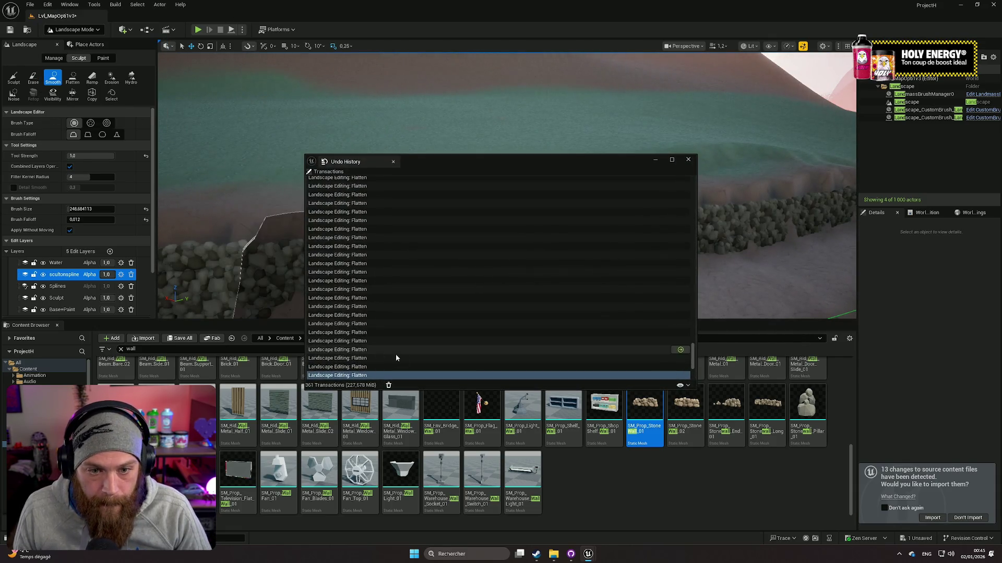
{"action": "scroll", "coordinate": [378, 313], "scroll_direction": "up", "scroll_amount": 8}
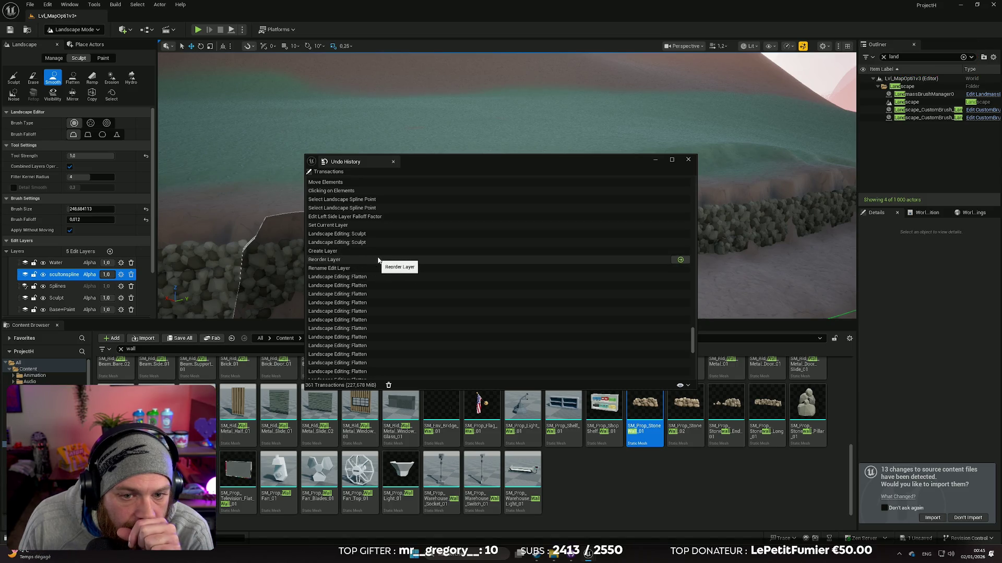
{"action": "left_click", "coordinate": [678, 262]}
{"action": "mouse_move", "coordinate": [738, 257]}
{"action": "left_mouse_down"}
{"action": "mouse_move", "coordinate": [666, 260]}
{"action": "mouse_move", "coordinate": [605, 198]}
{"action": "mouse_move", "coordinate": [626, 177]}
{"action": "mouse_move", "coordinate": [605, 187]}
{"action": "mouse_move", "coordinate": [647, 183]}
{"action": "mouse_move", "coordinate": [626, 200]}
{"action": "mouse_move", "coordinate": [198, 250]}
{"action": "left_mouse_up"}
{"action": "left_click", "coordinate": [82, 31]}
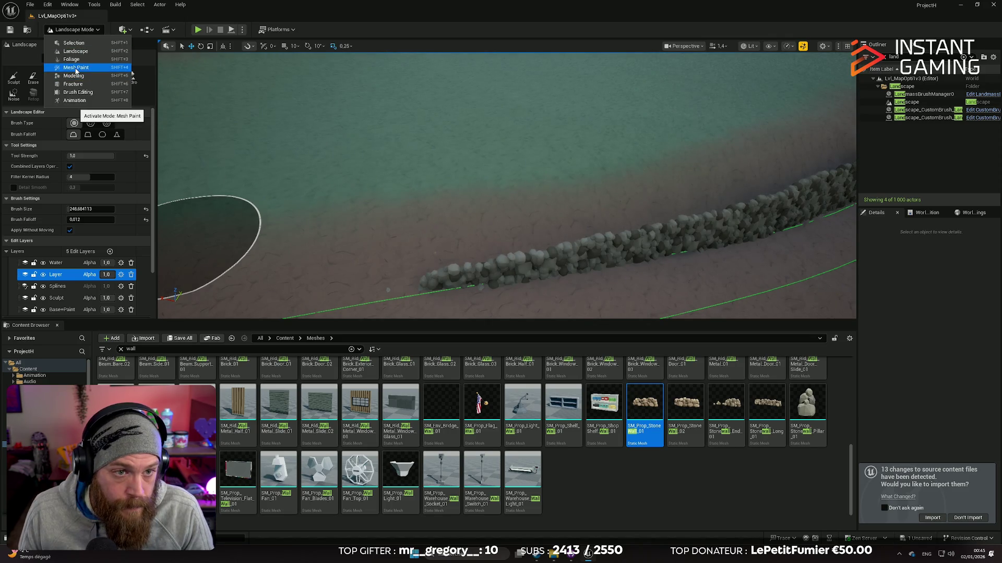
Switch to Foliage mode with brush size about 139, paint a test bush, then undo it
{"action": "left_click", "coordinate": [71, 60]}
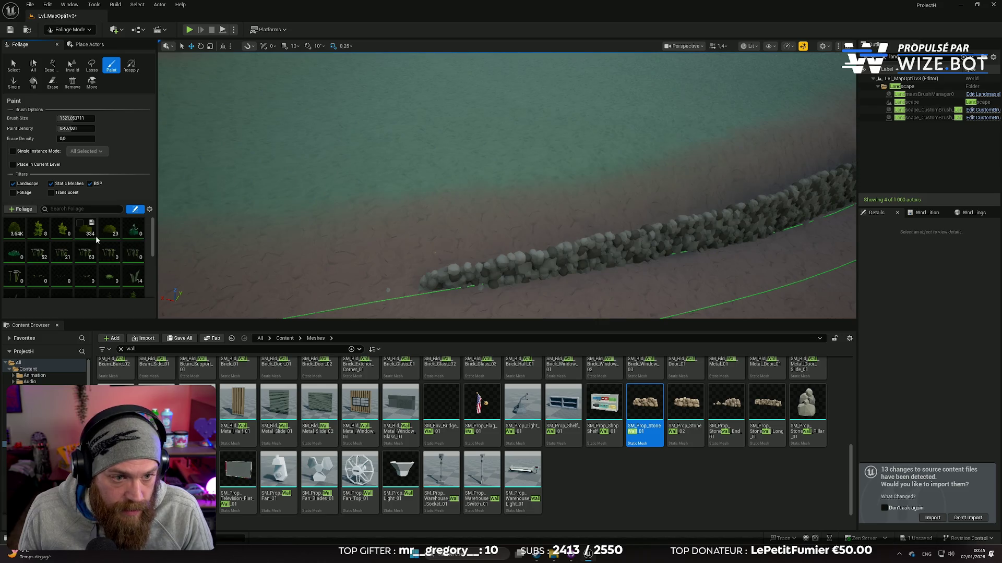
{"action": "scroll", "coordinate": [108, 239], "scroll_direction": "up", "scroll_amount": 1}
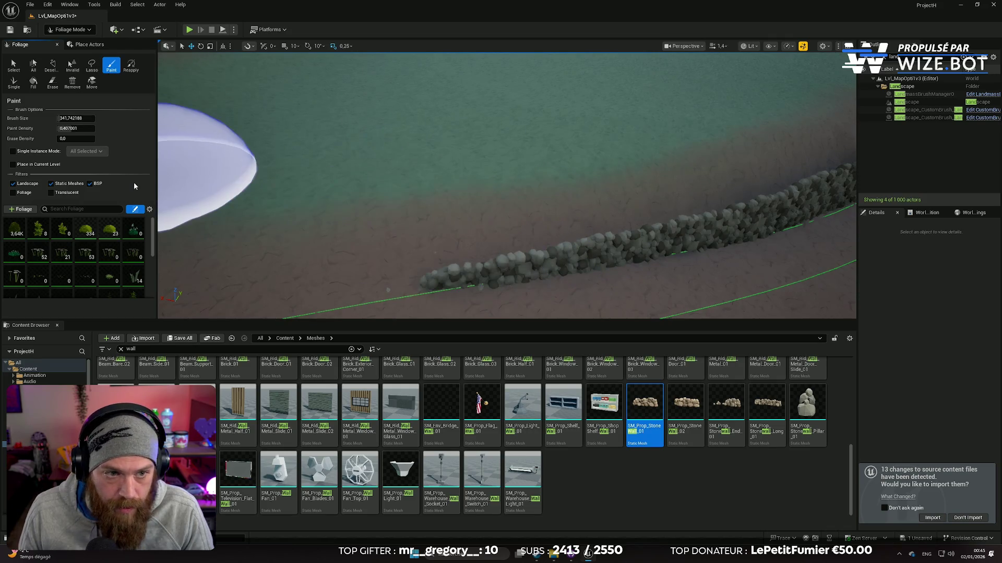
{"action": "left_click_drag", "start_coordinate": [69, 118], "coordinate": [44, 119]}
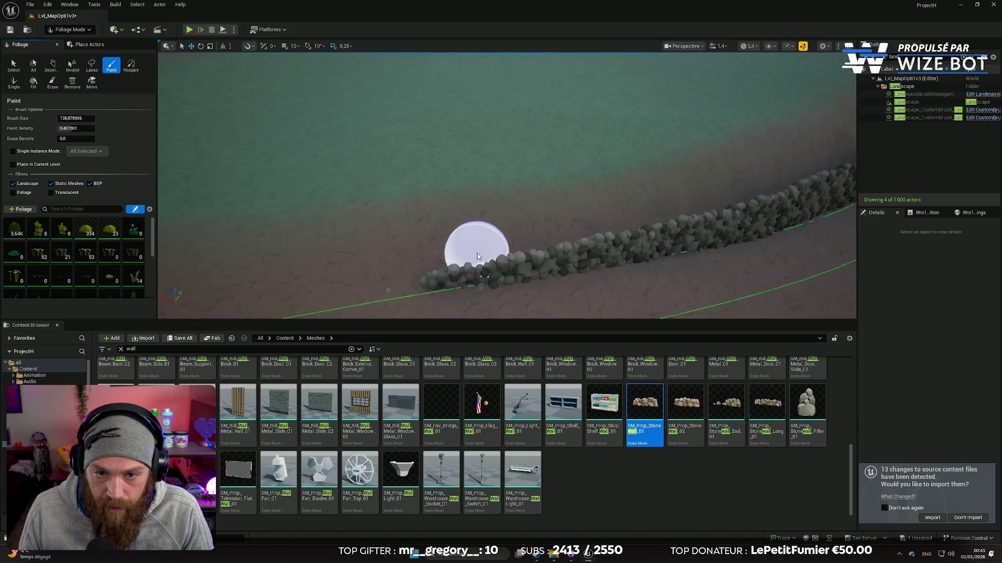
{"action": "left_click", "coordinate": [483, 256]}
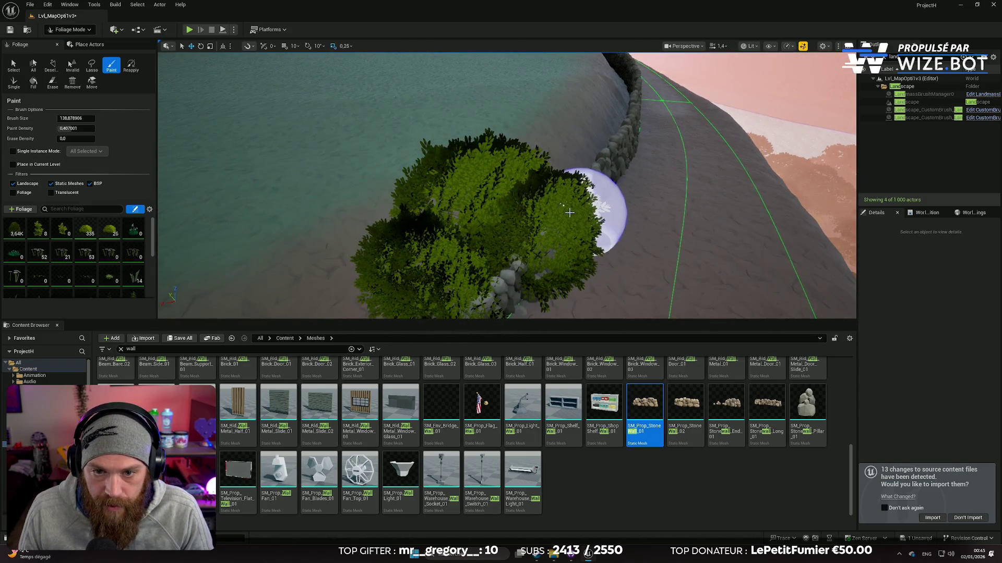
{"action": "key", "text": "ctrl+z"}
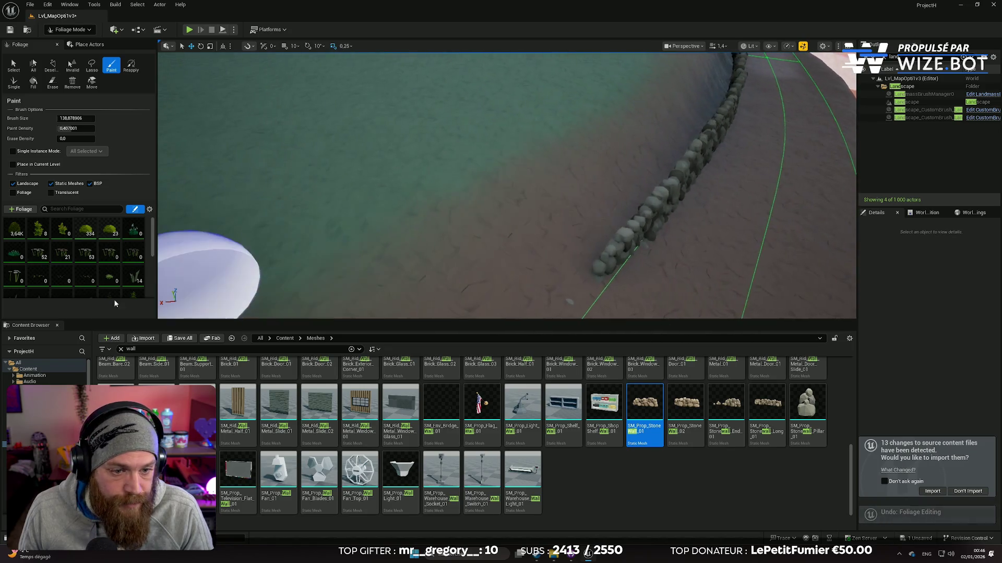
Give SM_Env_Bush_03 Density/1Kuu 1.0 and Scale X Max 1.0, then paint a bush by the wall
{"action": "scroll", "coordinate": [125, 269], "scroll_direction": "down", "scroll_amount": 3}
{"action": "scroll", "coordinate": [130, 289], "scroll_direction": "down", "scroll_amount": 2}
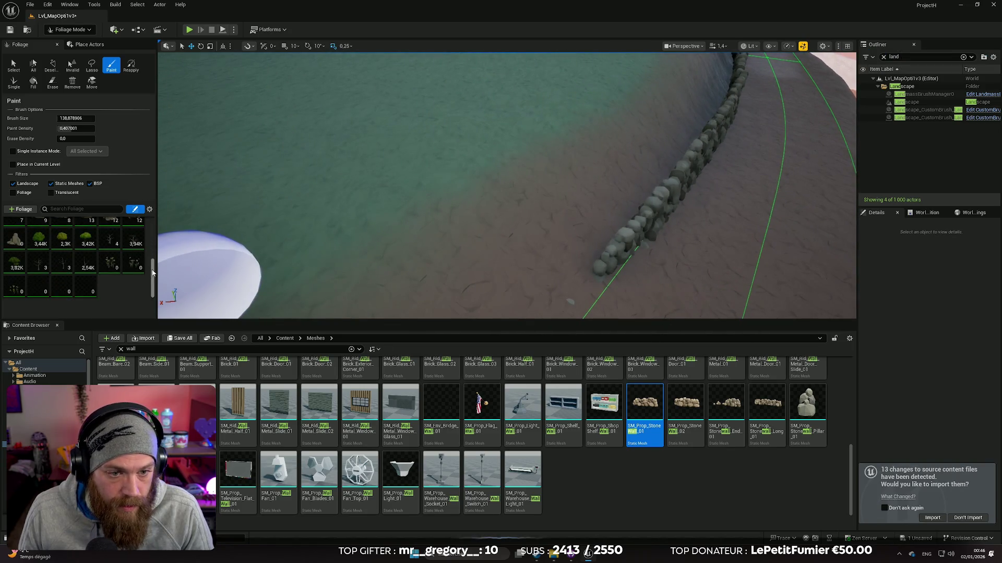
{"action": "scroll", "coordinate": [130, 289], "scroll_direction": "up", "scroll_amount": 5}
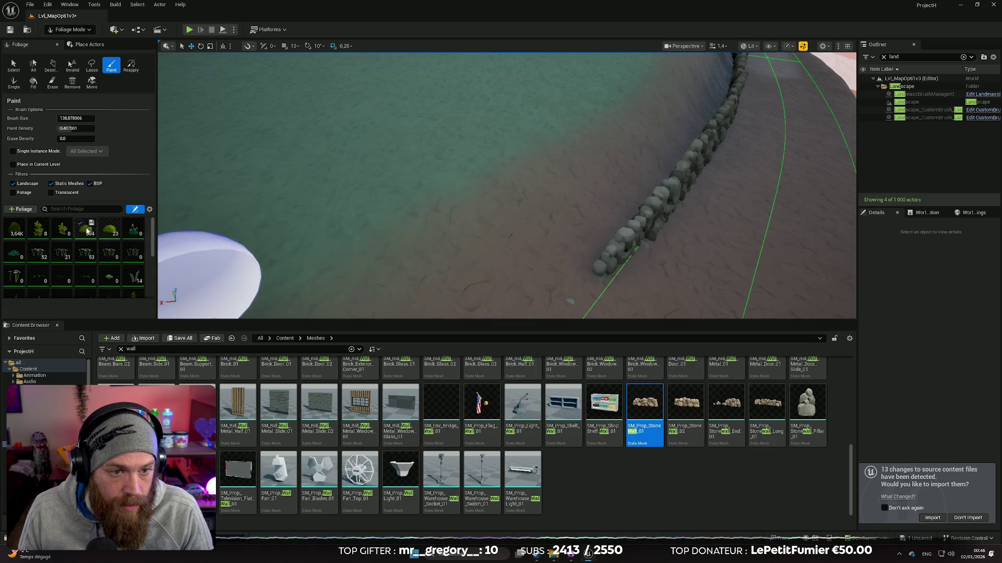
{"action": "left_click", "coordinate": [88, 230]}
{"action": "scroll", "coordinate": [142, 279], "scroll_direction": "down", "scroll_amount": 4}
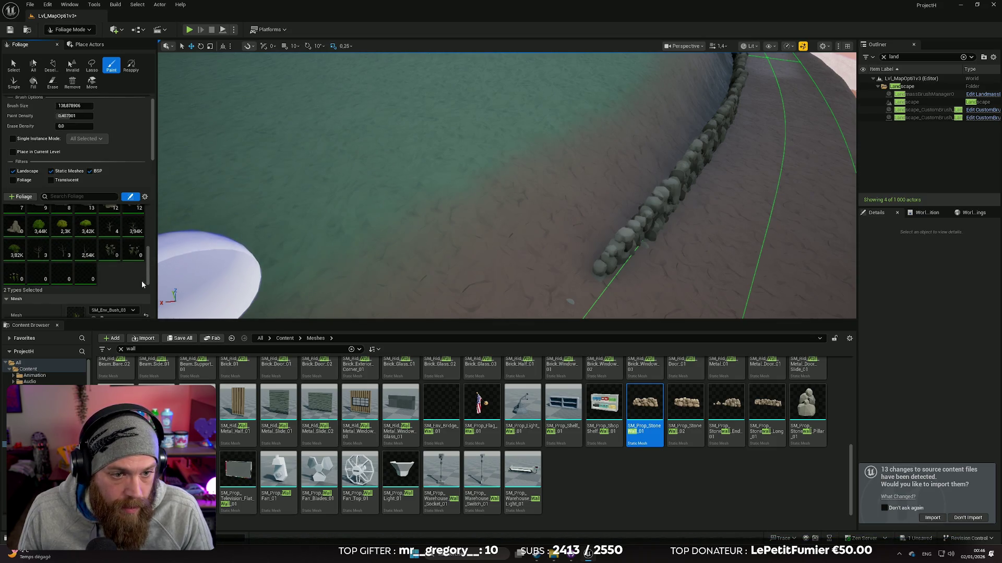
{"action": "scroll", "coordinate": [130, 274], "scroll_direction": "down", "scroll_amount": 3}
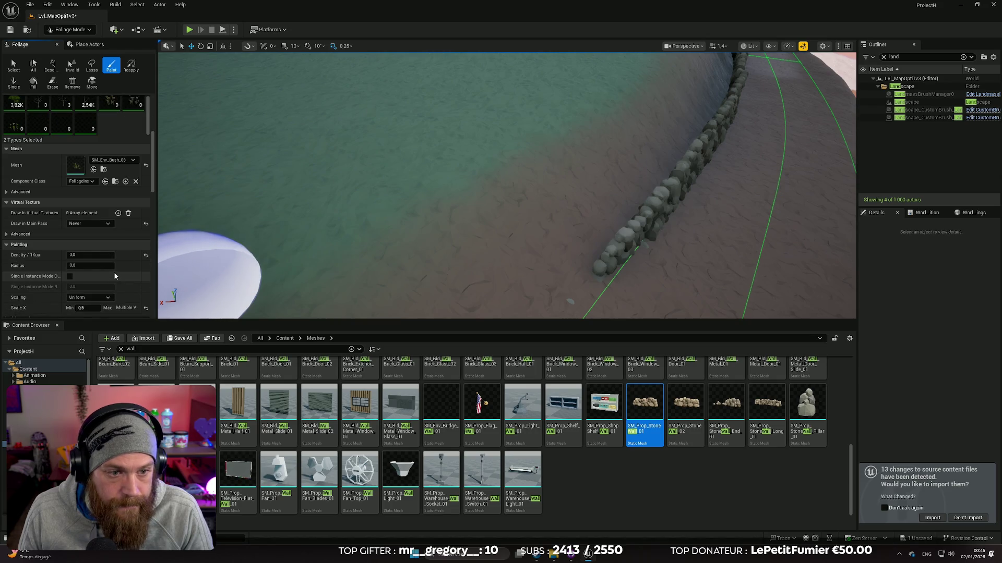
{"action": "scroll", "coordinate": [76, 256], "scroll_direction": "down", "scroll_amount": 2}
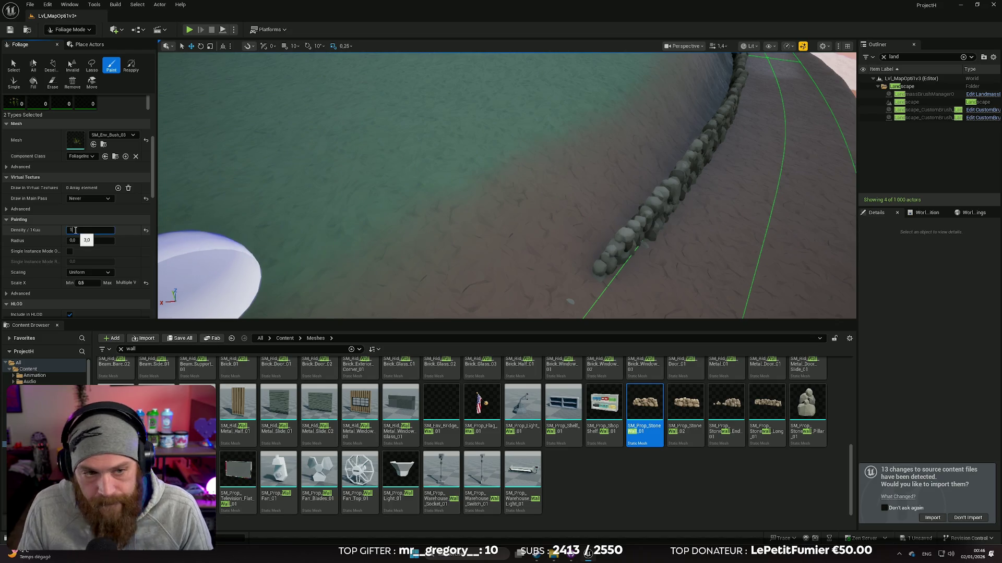
{"action": "key", "text": "Return"}
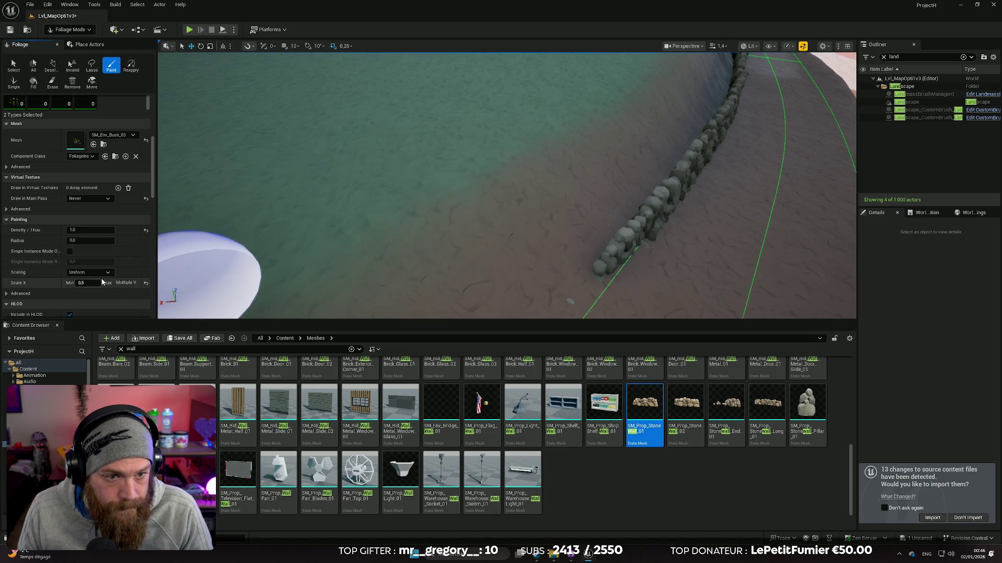
{"action": "scroll", "coordinate": [124, 270], "scroll_direction": "down", "scroll_amount": 2}
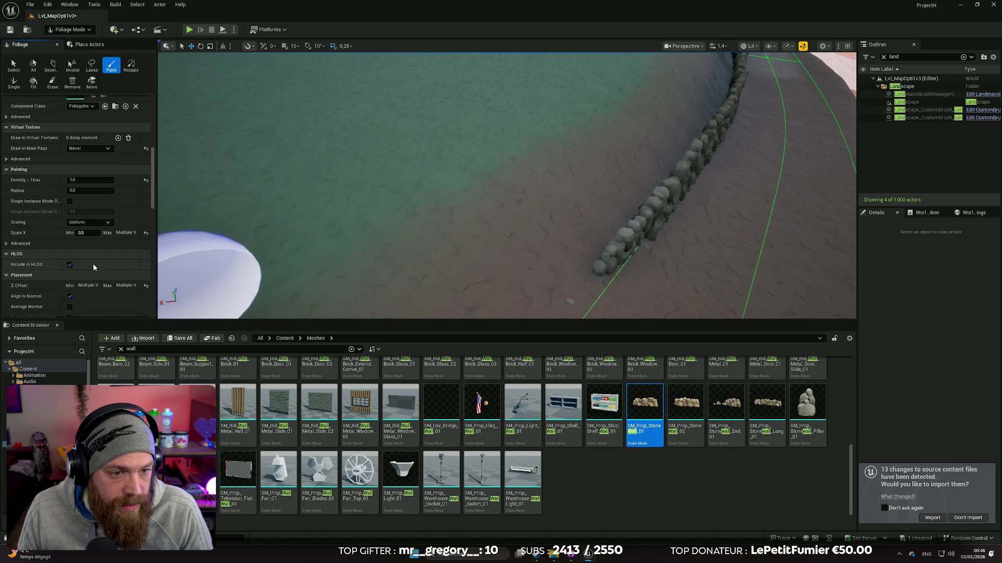
{"action": "scroll", "coordinate": [94, 267], "scroll_direction": "down", "scroll_amount": 1}
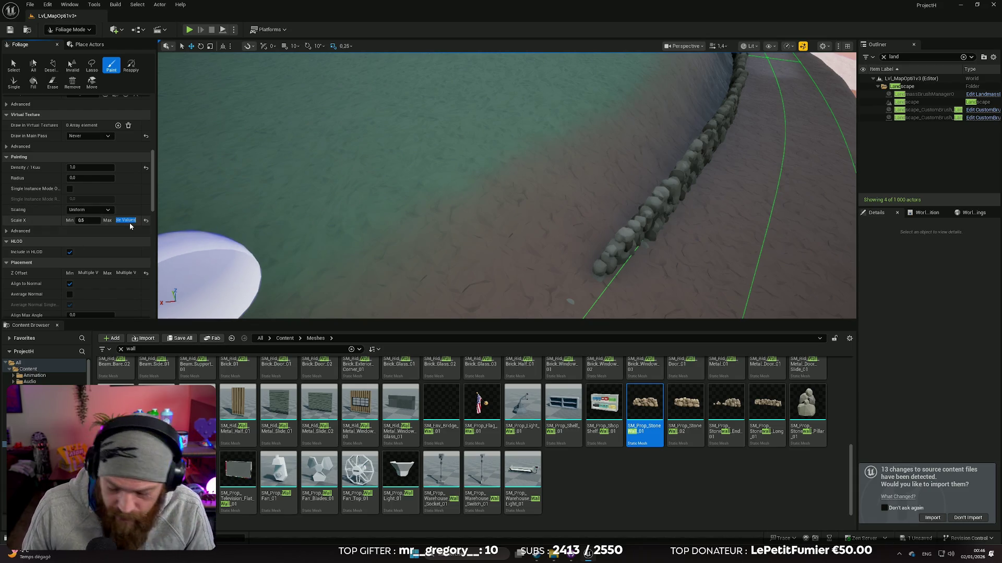
{"action": "key", "text": "Return"}
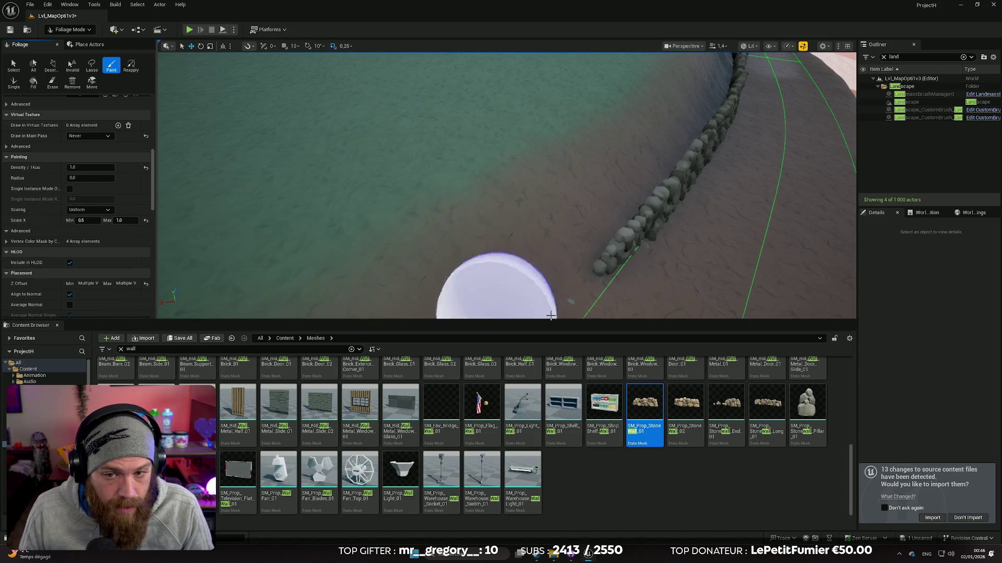
{"action": "left_click", "coordinate": [598, 175]}
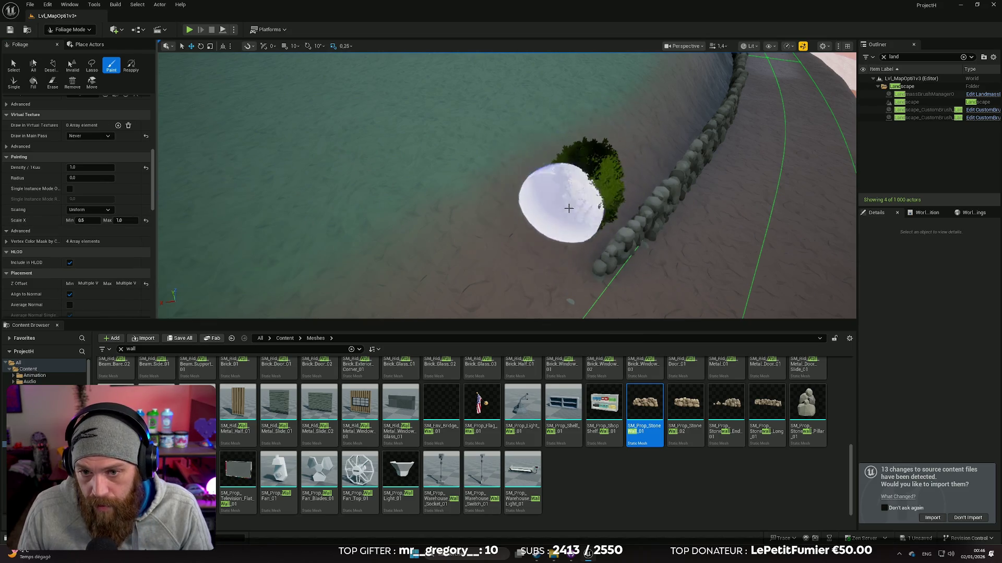
Inspect the painted bushes beside the wall and undo the foliage painting
{"action": "mouse_move", "coordinate": [672, 102]}
{"action": "left_mouse_down"}
{"action": "mouse_move", "coordinate": [578, 156]}
{"action": "mouse_move", "coordinate": [576, 212]}
{"action": "mouse_move", "coordinate": [511, 198]}
{"action": "mouse_move", "coordinate": [501, 172]}
{"action": "left_mouse_up"}
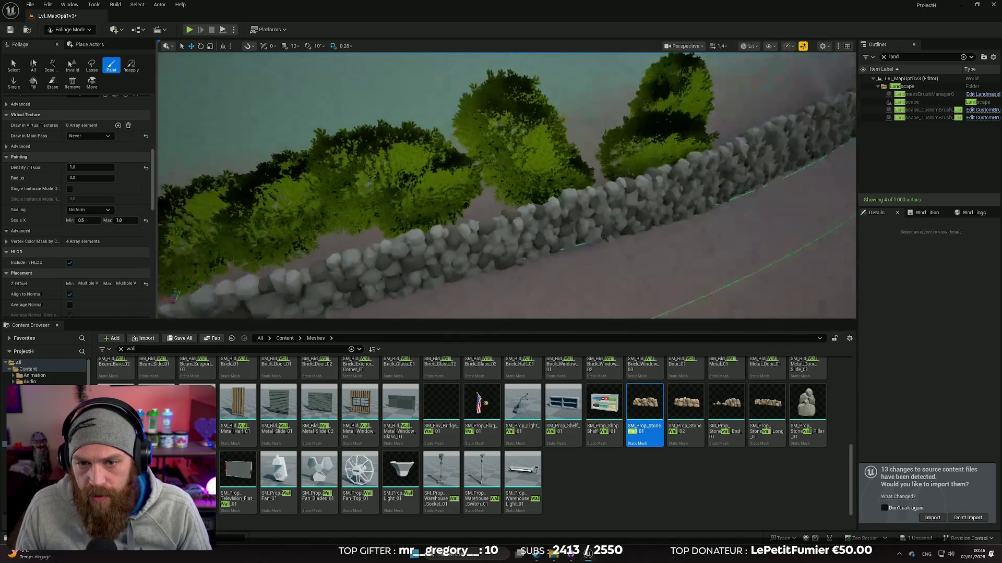
{"action": "key", "text": "w"}
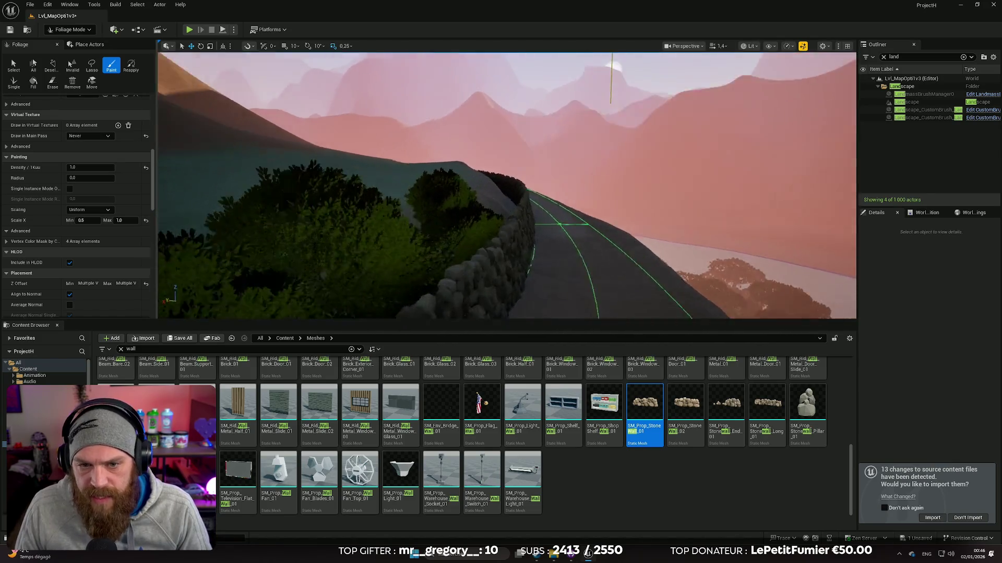
{"action": "key", "text": "w"}
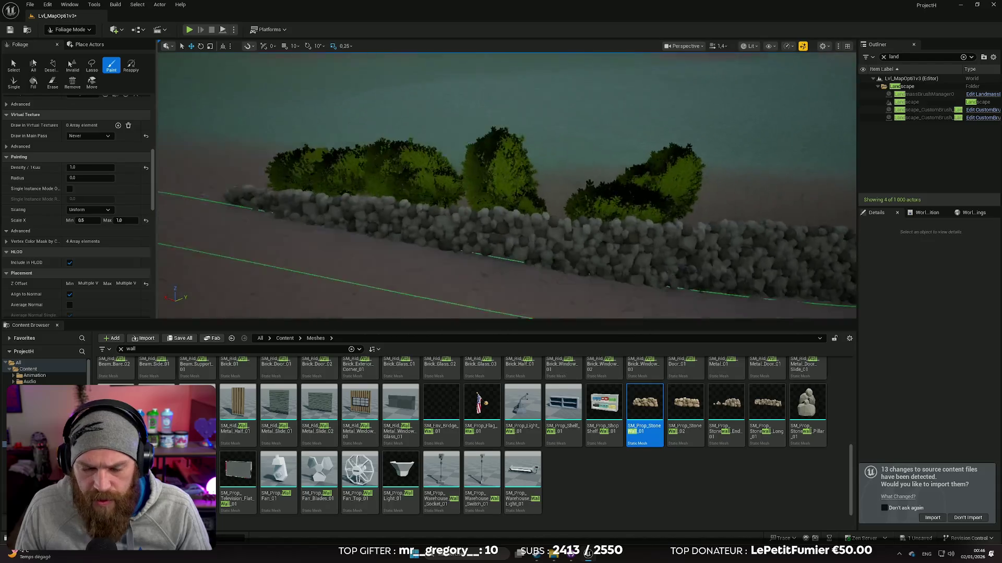
{"action": "key", "text": "s"}
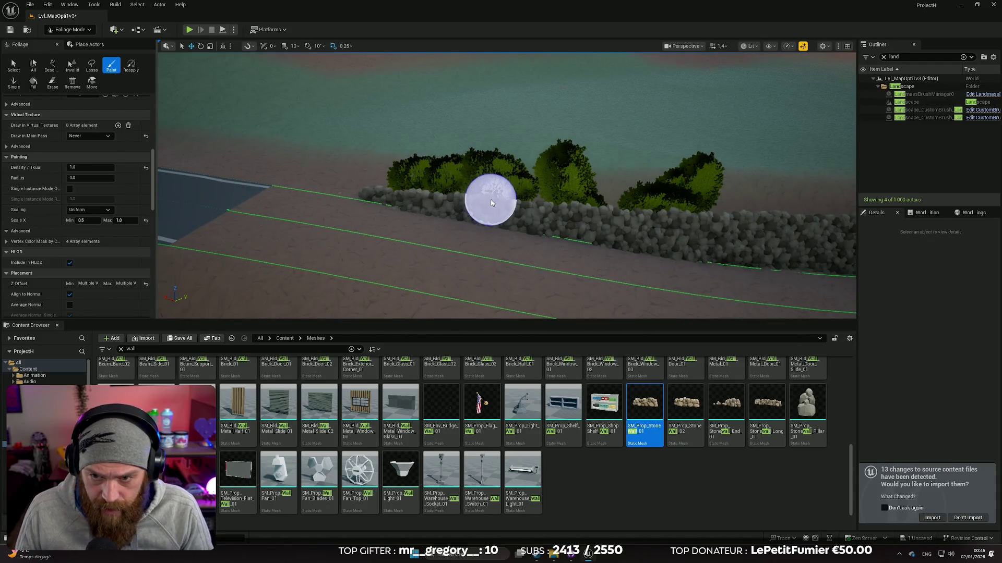
{"action": "key", "text": "ctrl+z"}
{"action": "key", "text": "ctrl+z"}
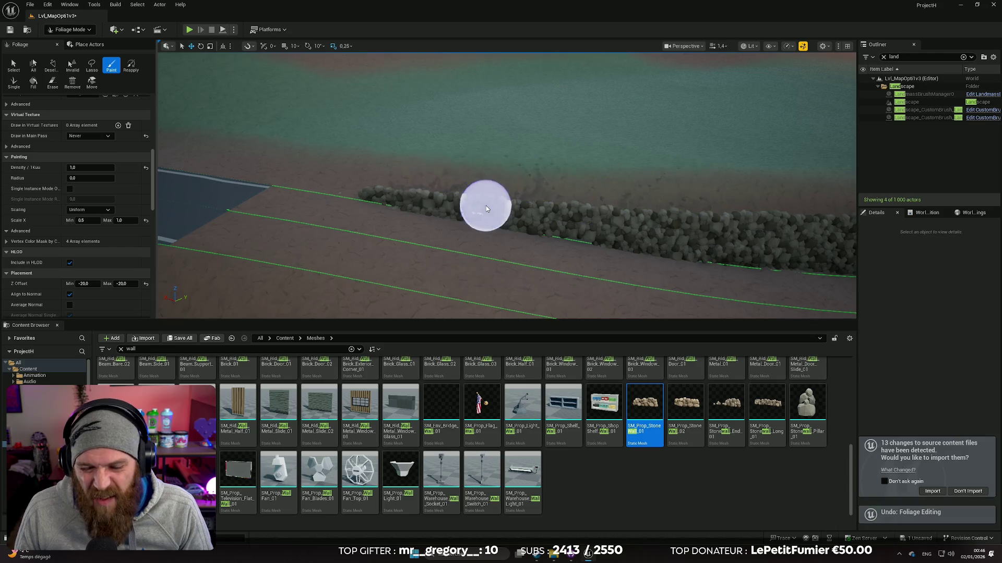
{"action": "key", "text": "s"}
Fly along the road to inspect the stone wall toward the mountains and grassy hill
{"action": "key", "text": "w"}
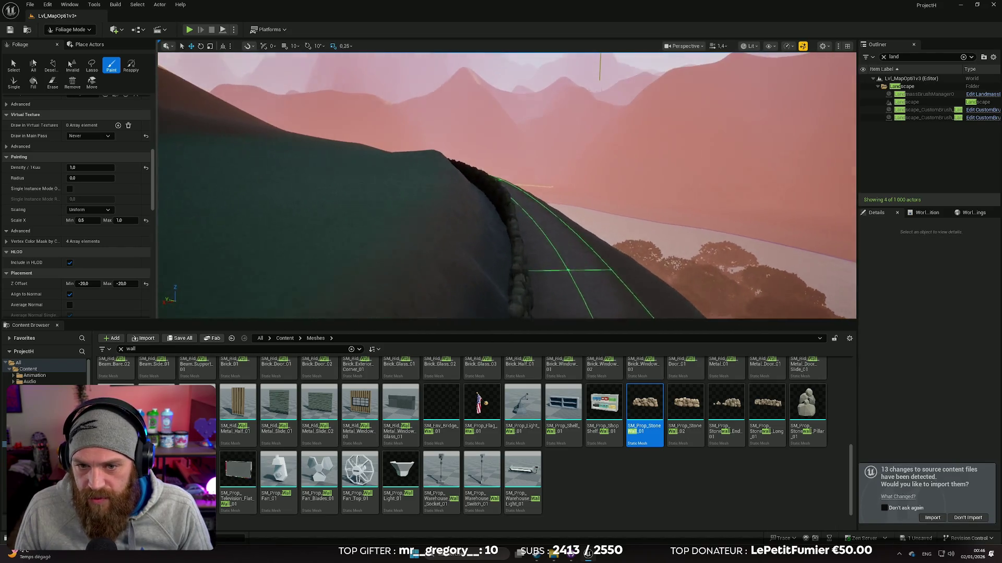
{"action": "key", "text": "w"}
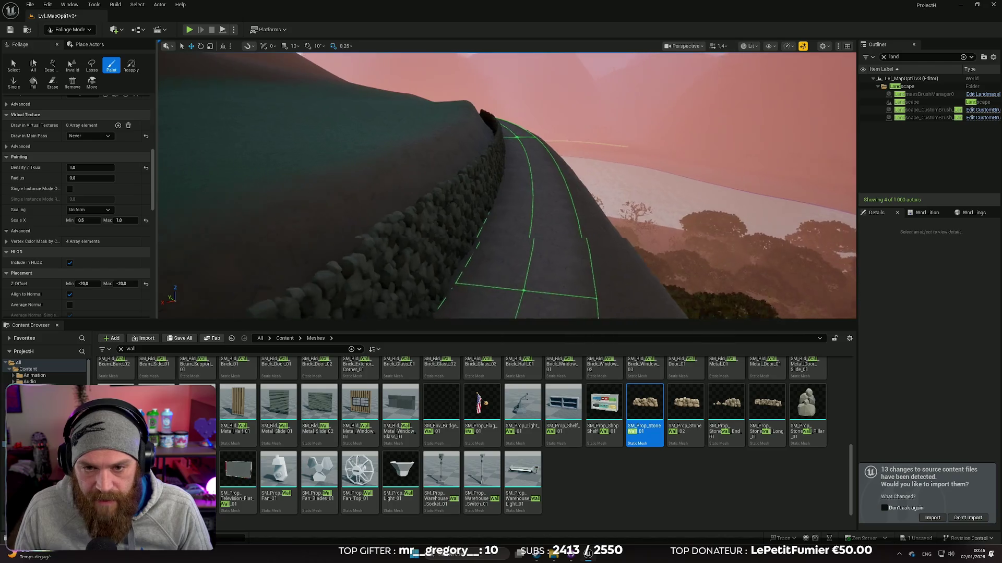
{"action": "key", "text": "w"}
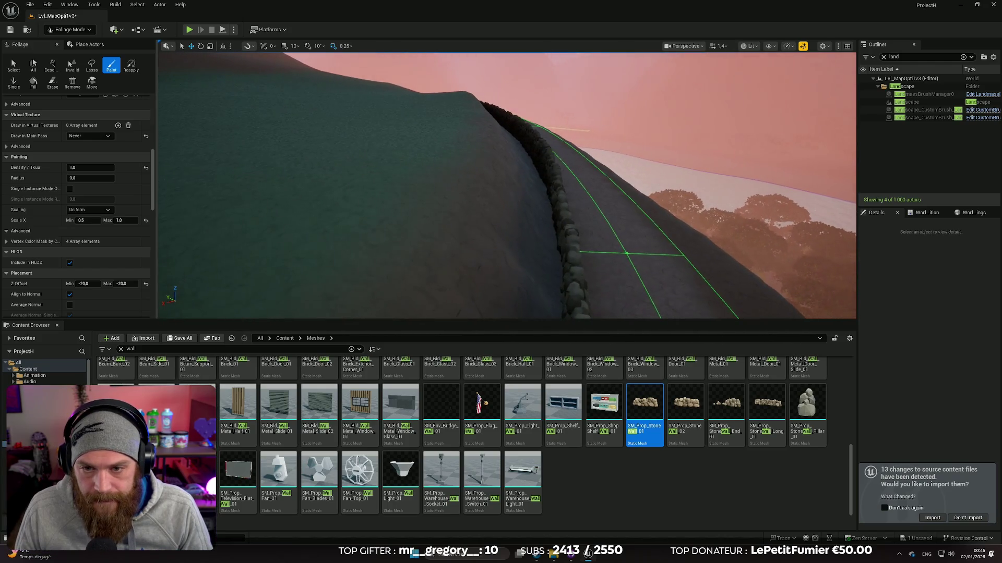
{"action": "key", "text": "w"}
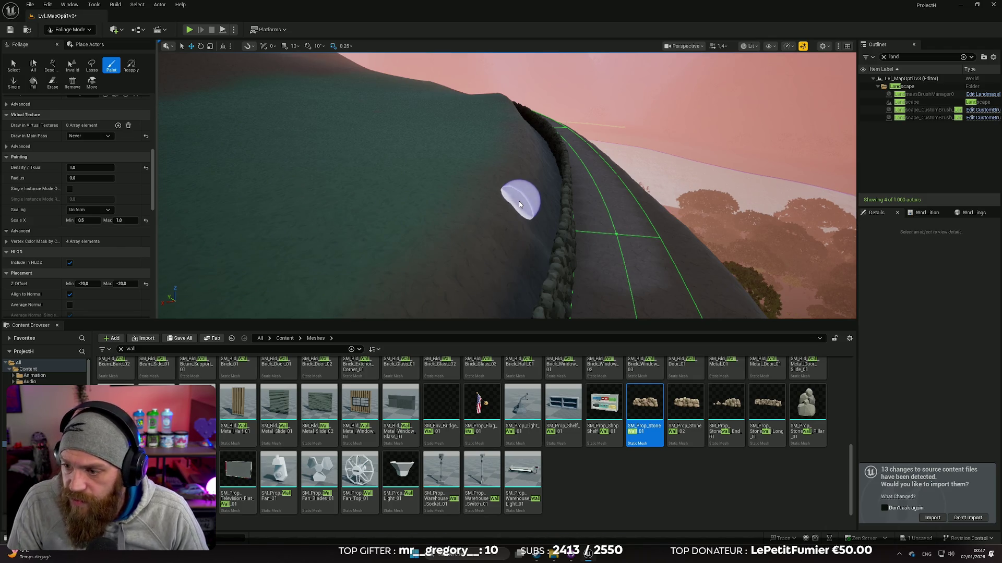
{"action": "key", "text": "s"}
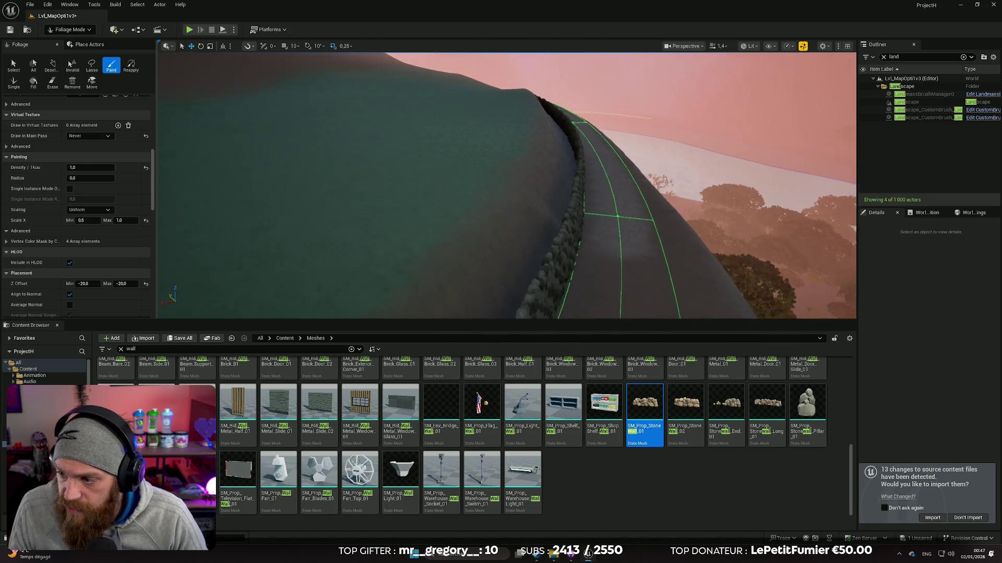
{"action": "key", "text": "w"}
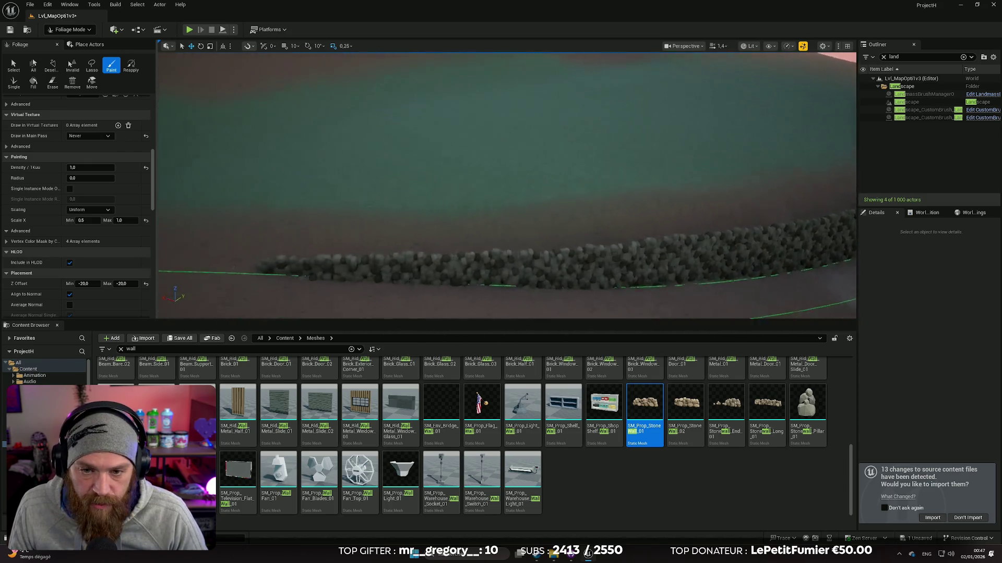
{"action": "key", "text": "w"}
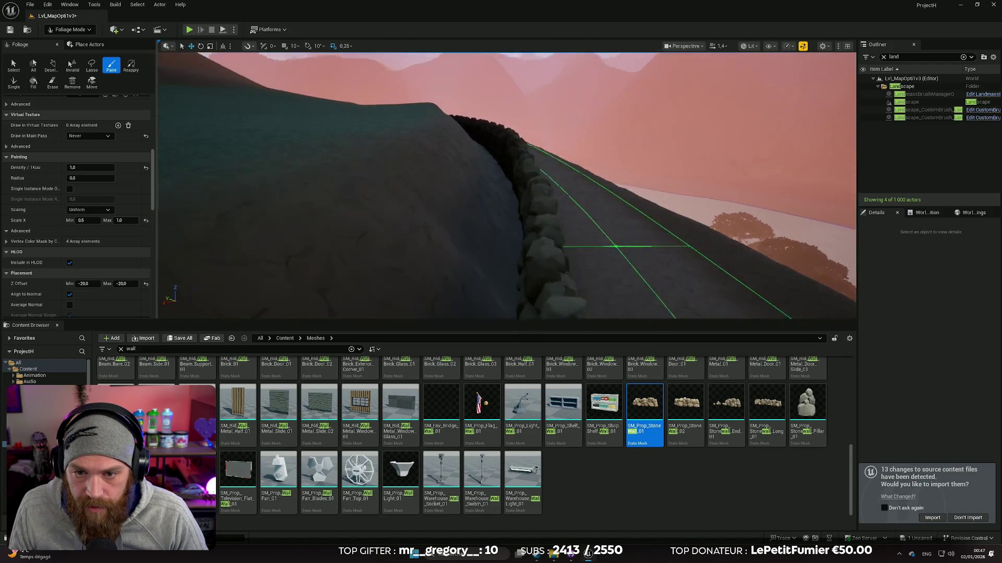
{"action": "key", "text": "s"}
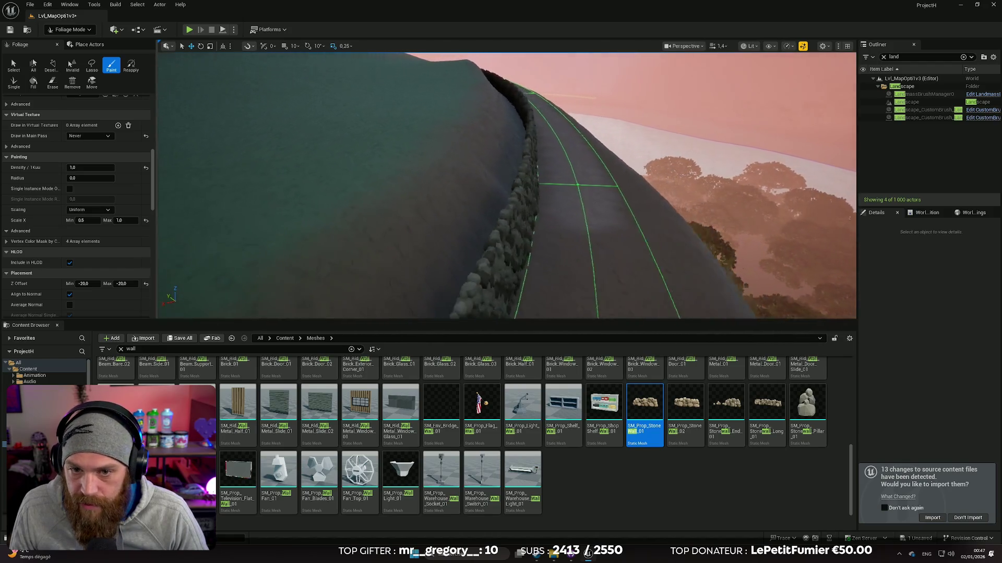
{"action": "scroll", "coordinate": [79, 183], "scroll_direction": "up", "scroll_amount": 4}
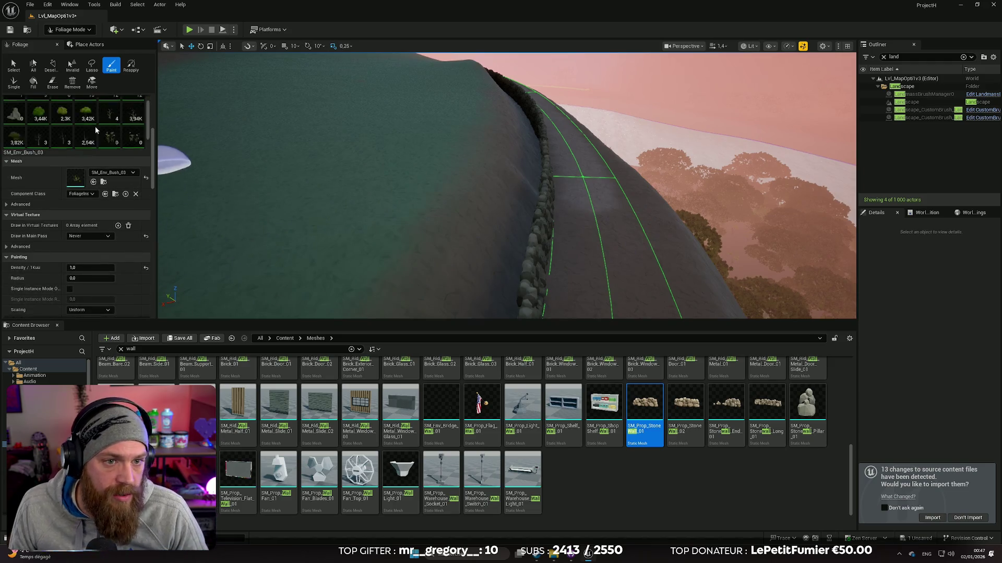
Fly over the hillside to look down the stone wall and back to a wide road view
{"action": "key", "text": "w"}
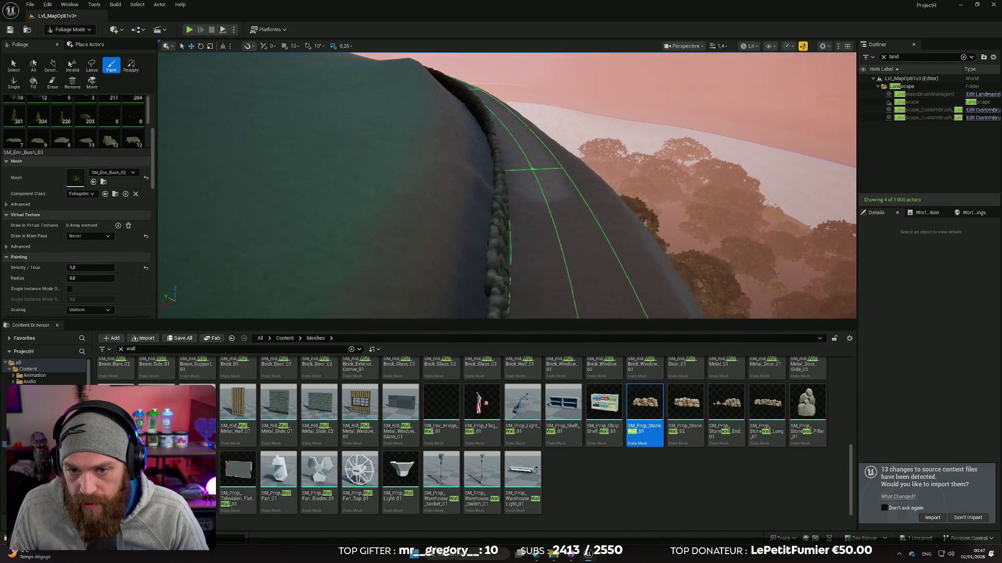
{"action": "key", "text": "s"}
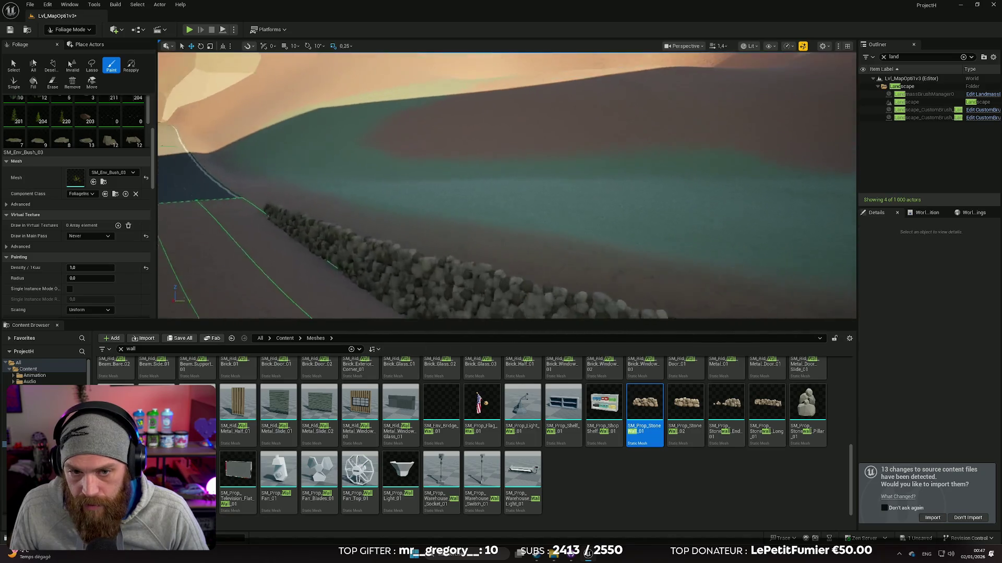
{"action": "key", "text": "s"}
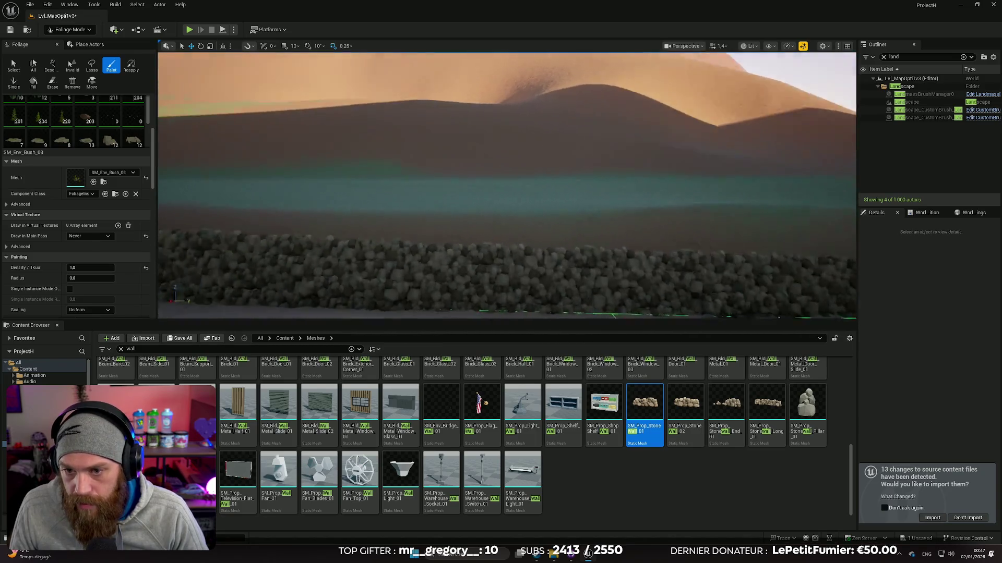
{"action": "key", "text": "w"}
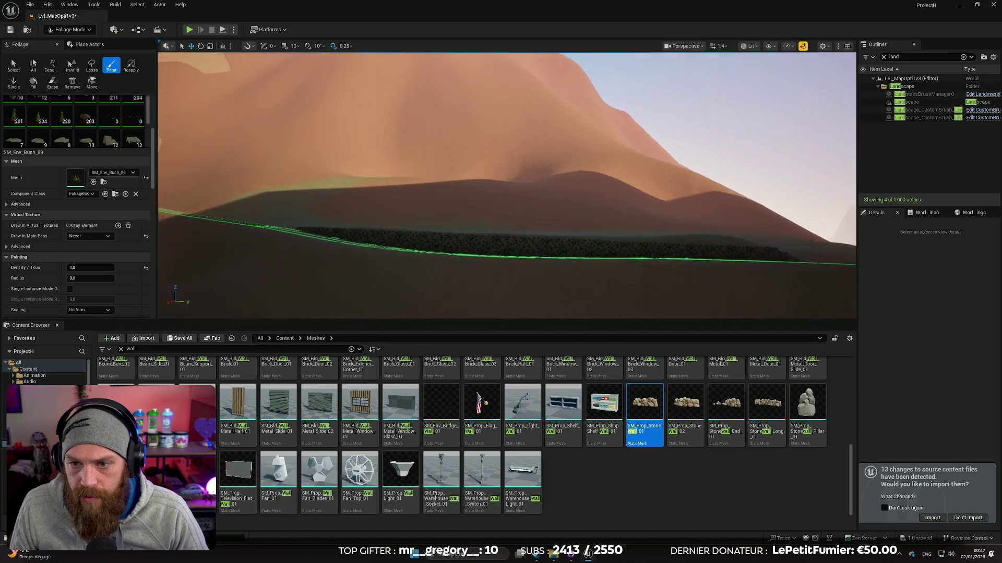
{"action": "key", "text": "w"}
{"action": "scroll", "coordinate": [506, 185], "scroll_direction": "up", "scroll_amount": 1}
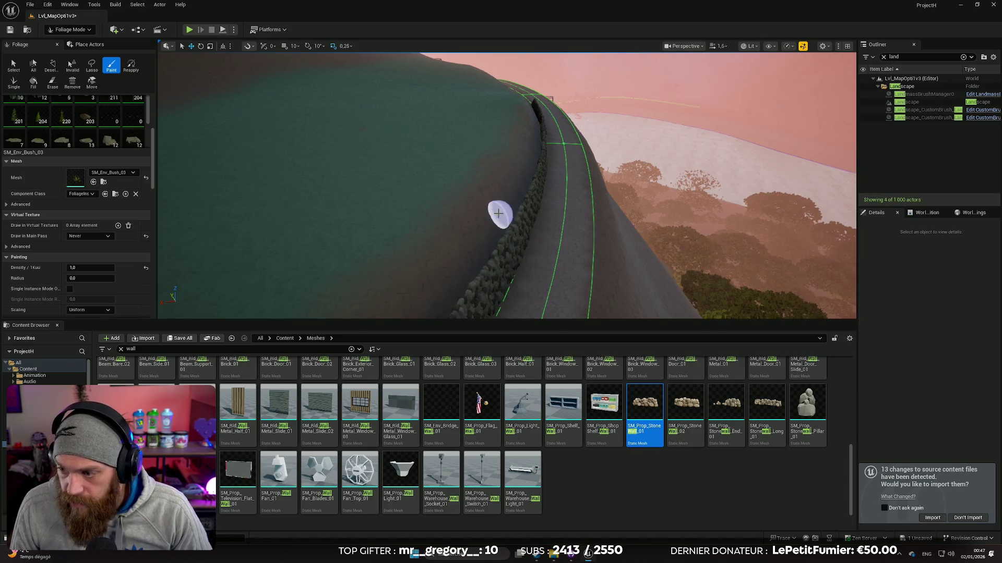
{"action": "key", "text": "w"}
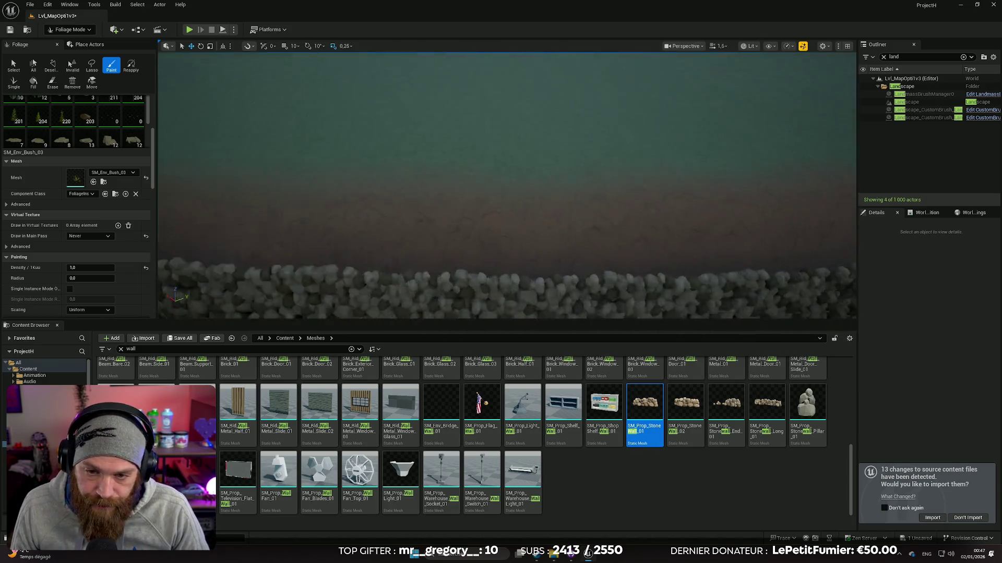
{"action": "key", "text": "s"}
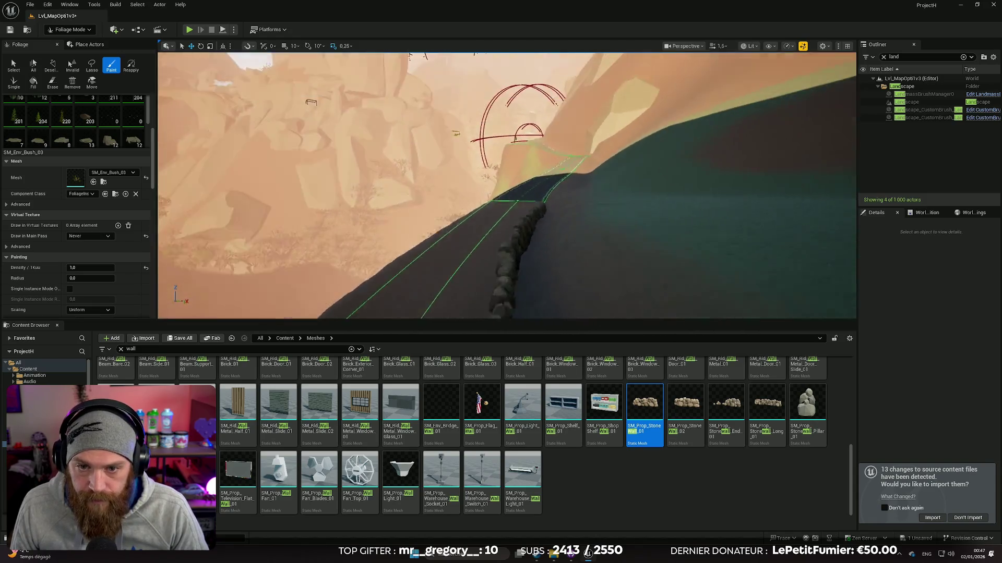
Follow the stone wall's curve along the road from a lower diagonal angle
{"action": "key", "text": "w"}
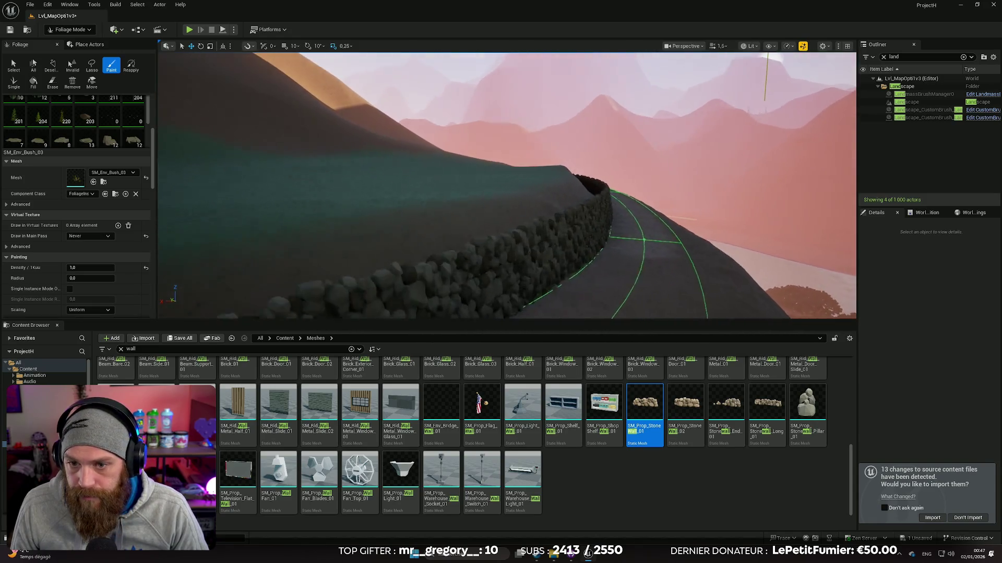
{"action": "key", "text": "w"}
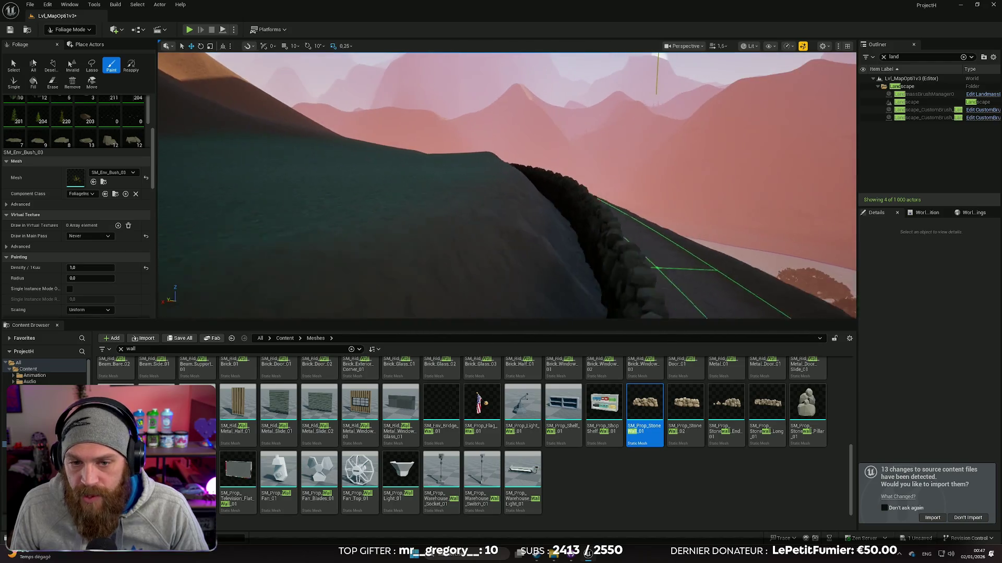
{"action": "key", "text": "s"}
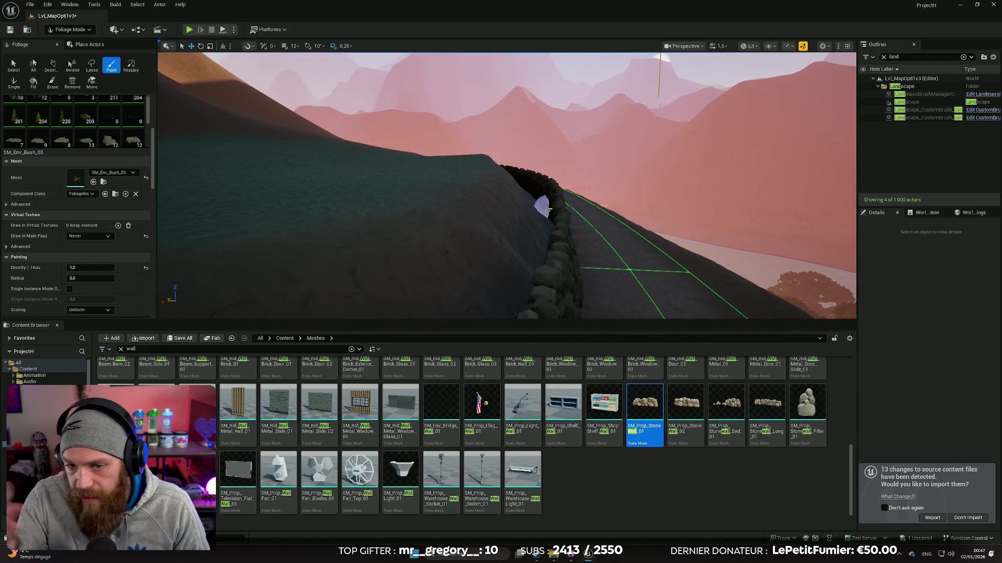
{"action": "key", "text": "a"}
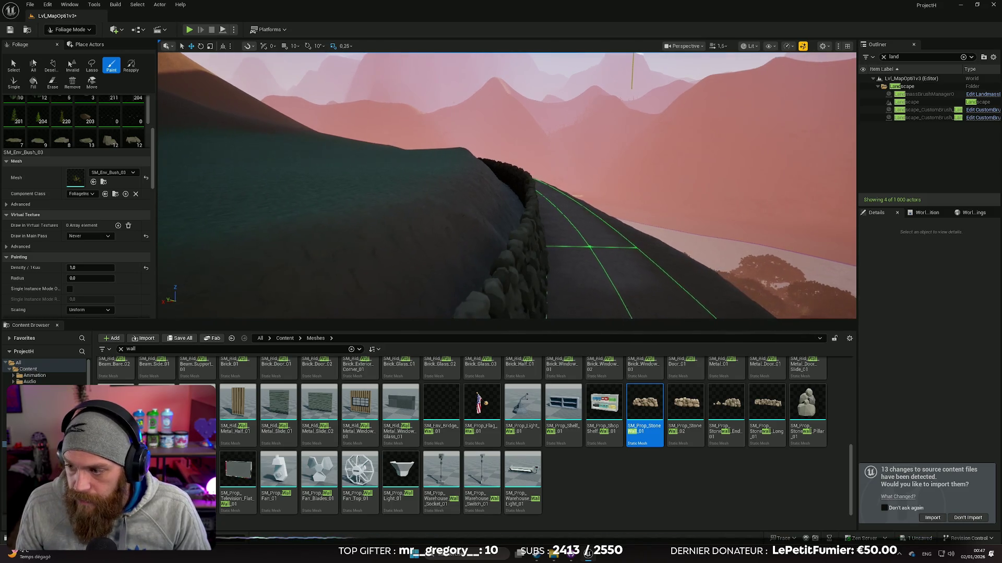
{"action": "key", "text": "w"}
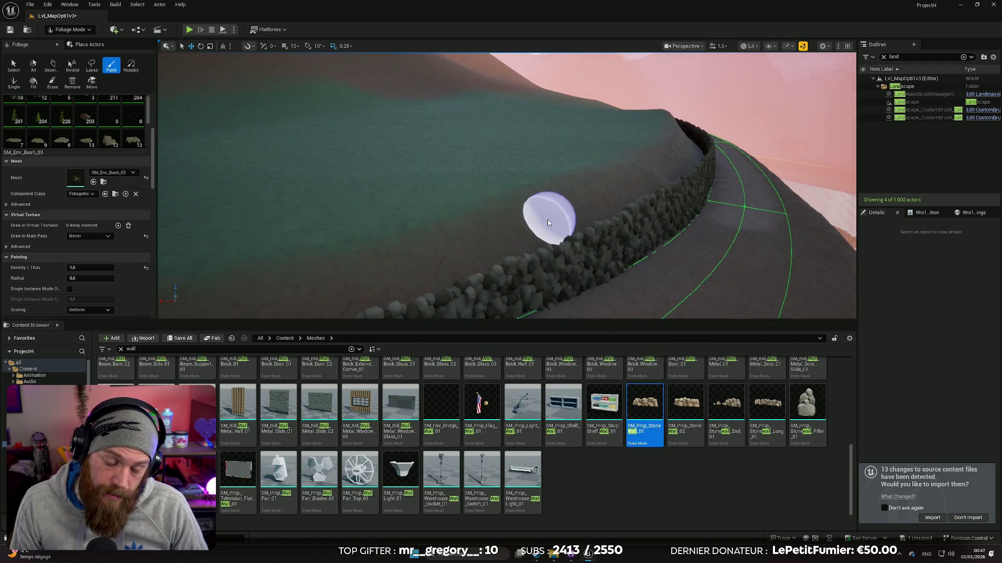
{"action": "key", "text": "s"}
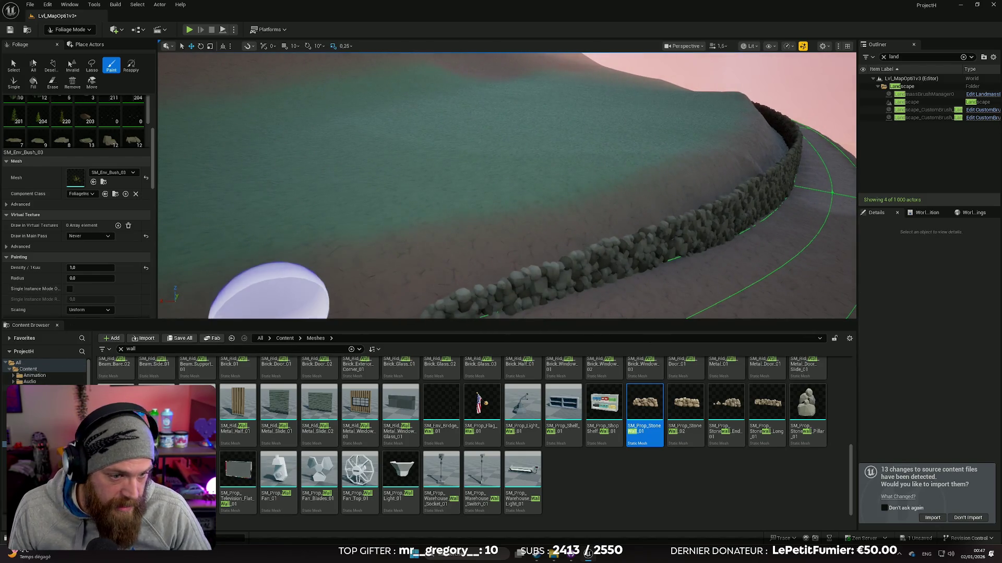
{"action": "scroll", "coordinate": [78, 157], "scroll_direction": "up", "scroll_amount": 2}
{"action": "left_click", "coordinate": [70, 29]}
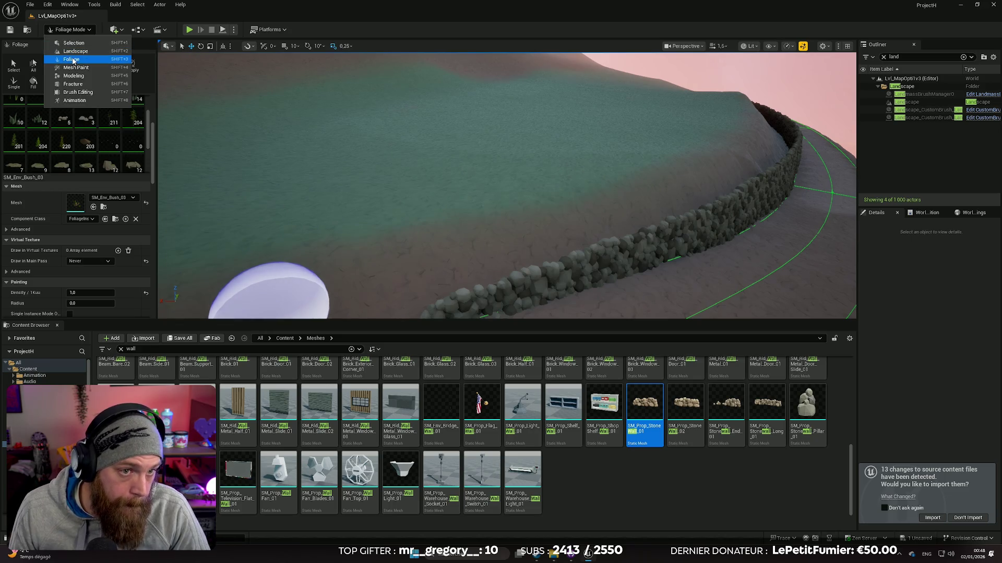
Switch to Selection mode and search the Content Browser for 'rock' meshes
{"action": "left_click", "coordinate": [73, 44]}
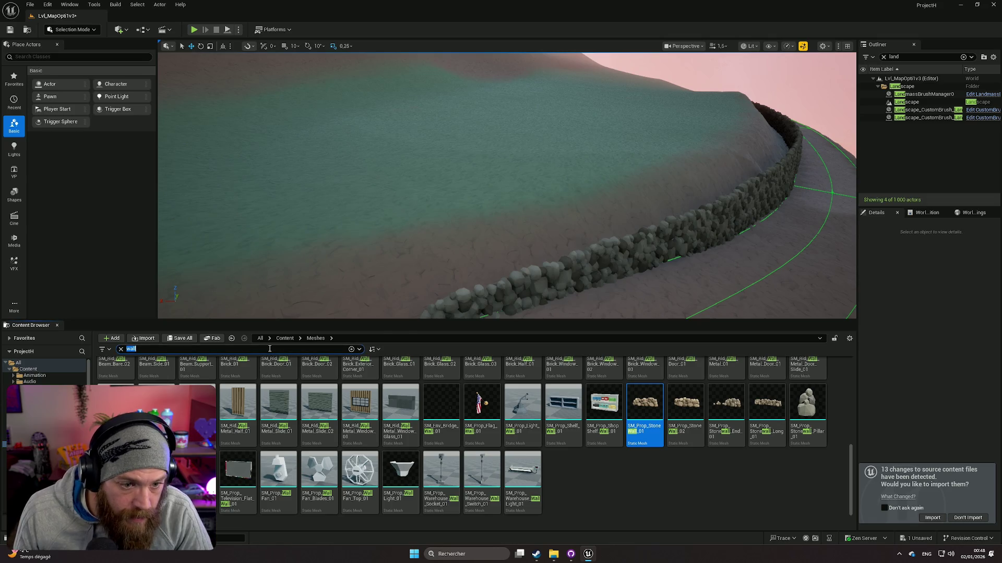
{"action": "type", "text": "rock"}
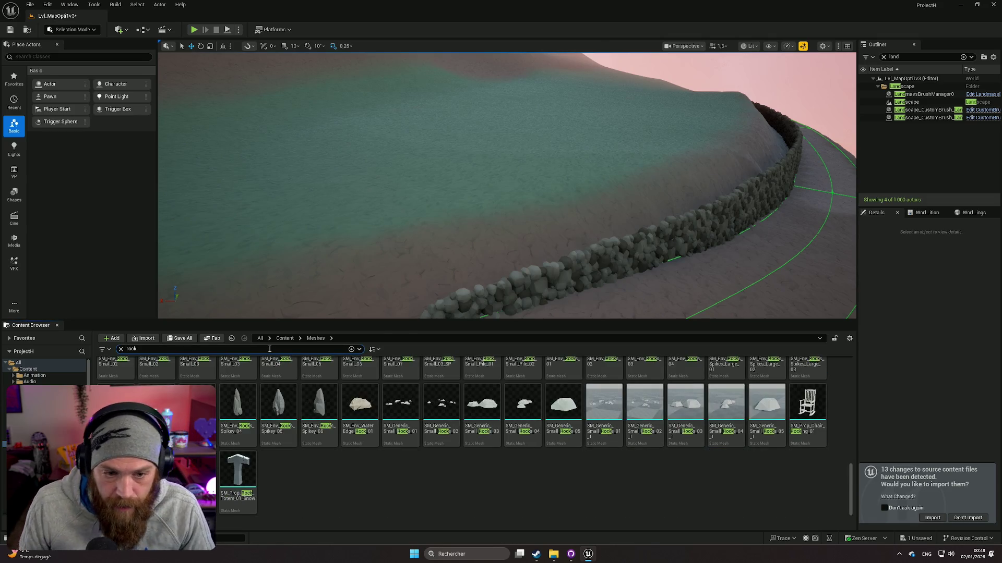
{"action": "scroll", "coordinate": [496, 470], "scroll_direction": "up", "scroll_amount": 5}
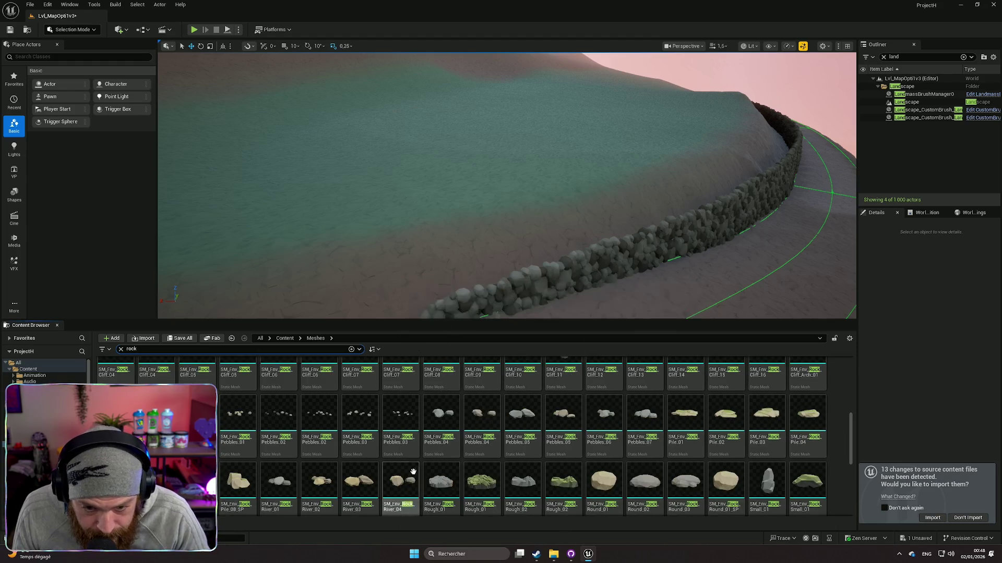
{"action": "scroll", "coordinate": [568, 477], "scroll_direction": "up", "scroll_amount": 10}
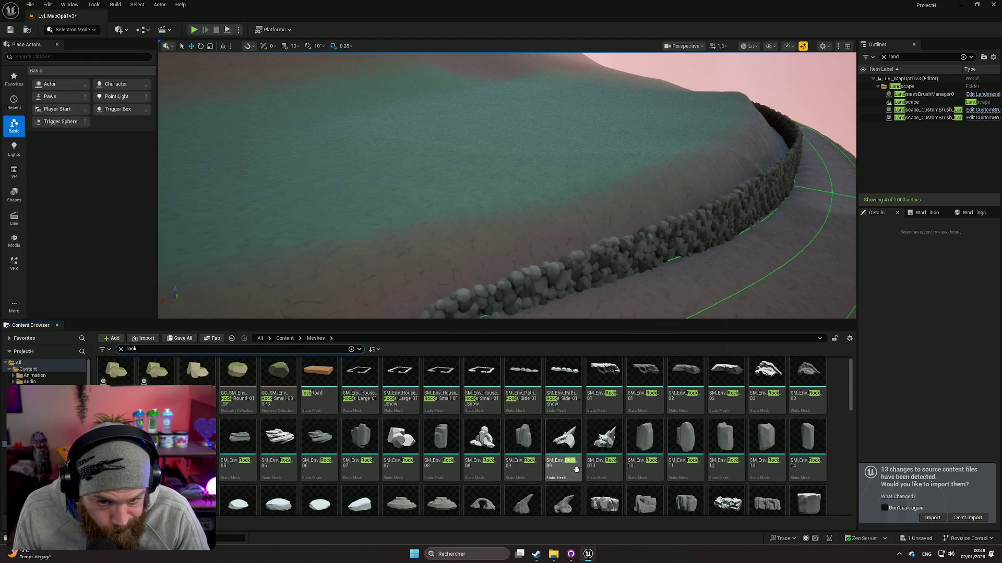
{"action": "scroll", "coordinate": [506, 404], "scroll_direction": "down", "scroll_amount": 3}
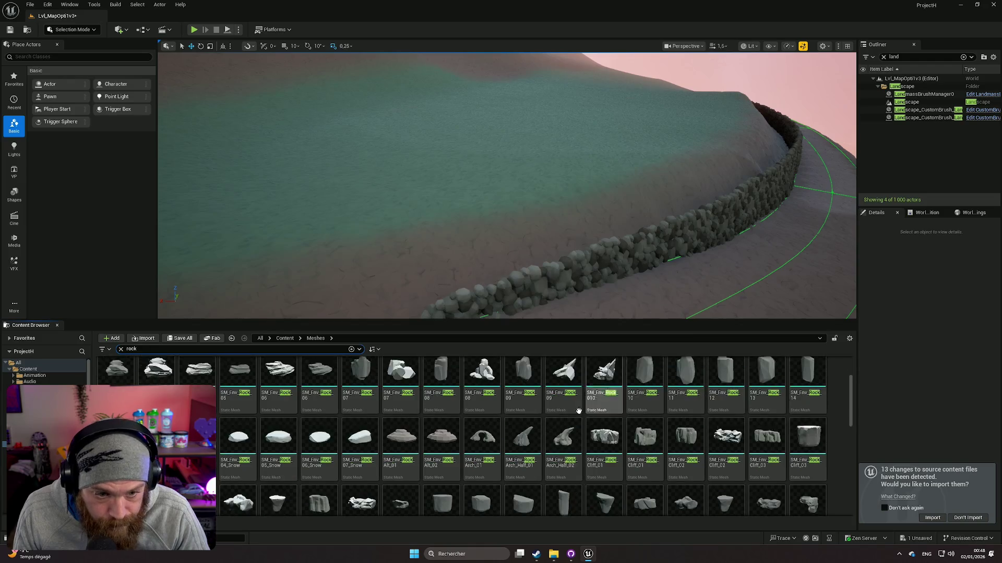
{"action": "scroll", "coordinate": [506, 404], "scroll_direction": "down", "scroll_amount": 5}
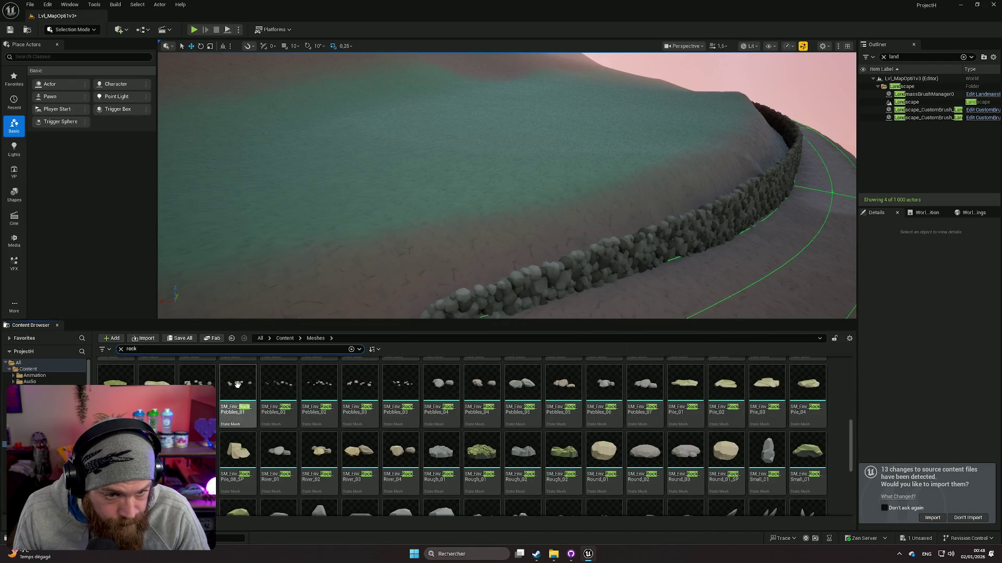
Place the SM_Env_Rock_Ground_02 rock mesh on the hillside beside the stone wall
{"action": "mouse_move", "coordinate": [156, 384]}
{"action": "left_mouse_down"}
{"action": "mouse_move", "coordinate": [454, 213]}
{"action": "mouse_move", "coordinate": [446, 223]}
{"action": "mouse_move", "coordinate": [464, 226]}
{"action": "mouse_move", "coordinate": [448, 199]}
{"action": "mouse_move", "coordinate": [448, 213]}
{"action": "mouse_move", "coordinate": [493, 197]}
{"action": "left_mouse_up"}
{"action": "scroll", "coordinate": [470, 224], "scroll_direction": "up", "scroll_amount": 3}
{"action": "scroll", "coordinate": [469, 224], "scroll_direction": "down", "scroll_amount": 3}
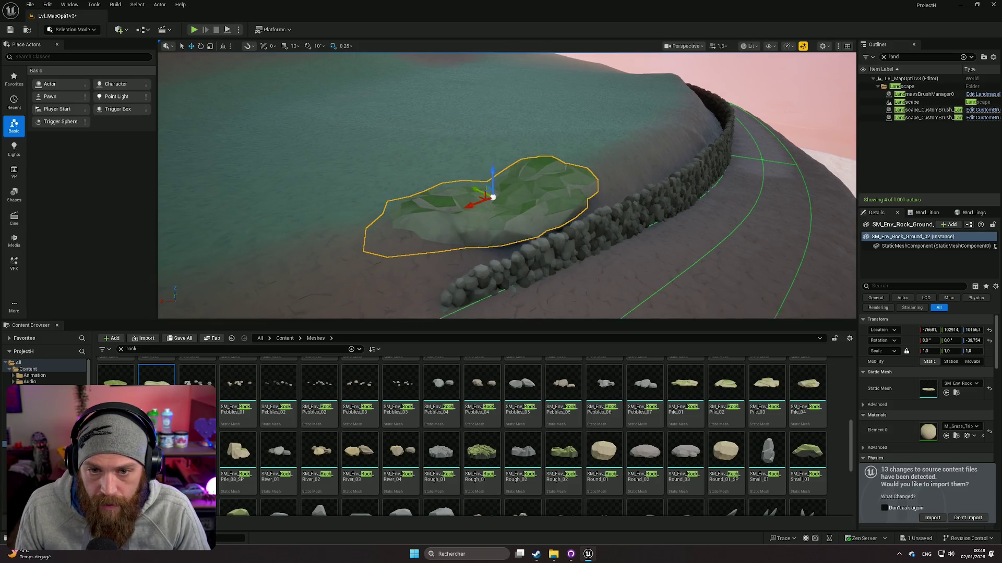
{"action": "scroll", "coordinate": [494, 177], "scroll_direction": "down", "scroll_amount": 2}
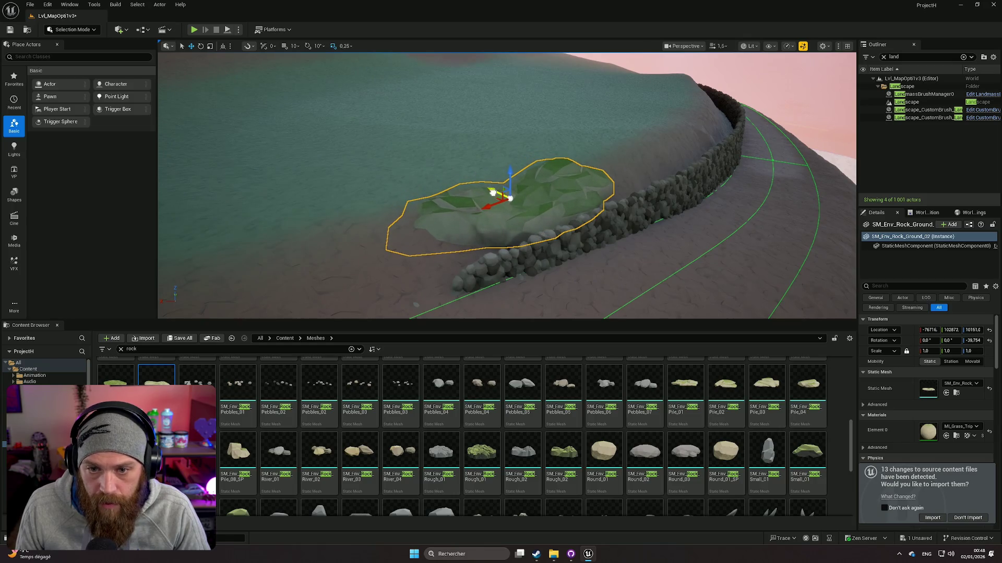
Rotate the placed rock to about -45.8 degrees and check it from a low side angle
{"action": "left_click", "coordinate": [495, 193]}
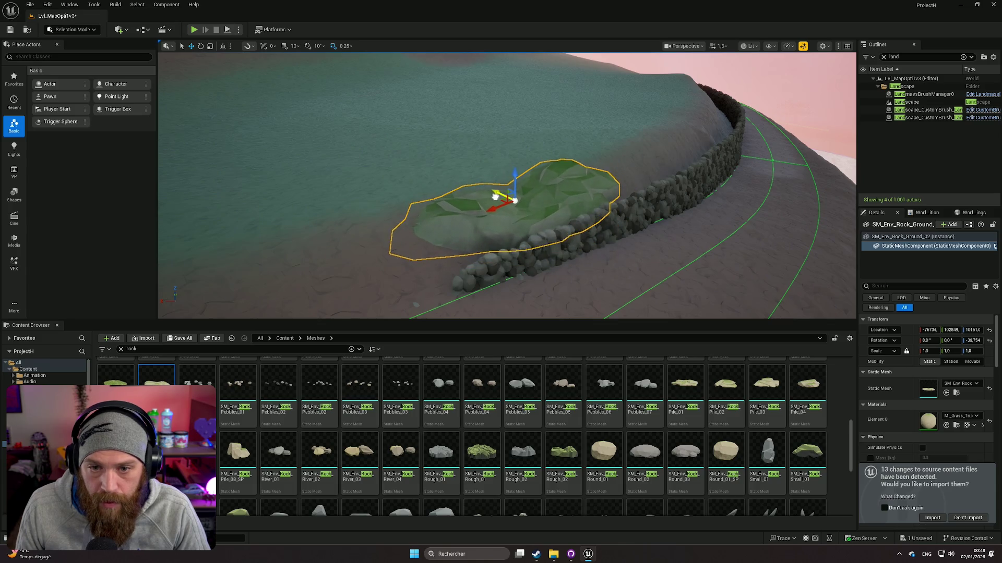
{"action": "key", "text": "e"}
{"action": "left_click_drag", "start_coordinate": [423, 192], "coordinate": [412, 193]}
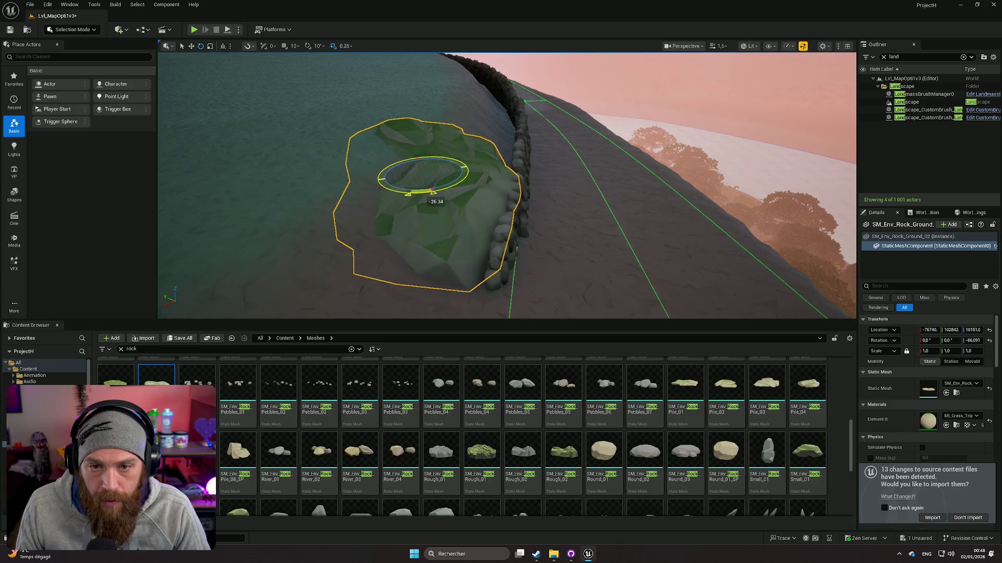
{"action": "mouse_move", "coordinate": [493, 212]}
{"action": "left_mouse_down"}
{"action": "mouse_move", "coordinate": [608, 200]}
{"action": "mouse_move", "coordinate": [480, 204]}
{"action": "mouse_move", "coordinate": [520, 200]}
{"action": "mouse_move", "coordinate": [486, 194]}
{"action": "mouse_move", "coordinate": [470, 204]}
{"action": "left_mouse_up"}
{"action": "left_click", "coordinate": [608, 199]}
{"action": "left_click", "coordinate": [520, 200]}
{"action": "left_click", "coordinate": [486, 194]}
Place SM_Env_Rock_Pile_01 beside the wall, turn it, sink it, and scale it from 0.73 to about 0.68
{"action": "mouse_move", "coordinate": [115, 377]}
{"action": "left_mouse_down"}
{"action": "mouse_move", "coordinate": [496, 188]}
{"action": "mouse_move", "coordinate": [603, 113]}
{"action": "mouse_move", "coordinate": [573, 105]}
{"action": "mouse_move", "coordinate": [608, 123]}
{"action": "left_mouse_up"}
{"action": "key", "text": "ctrl+z"}
{"action": "key", "text": "ctrl+z"}
{"action": "key", "text": "ctrl+z"}
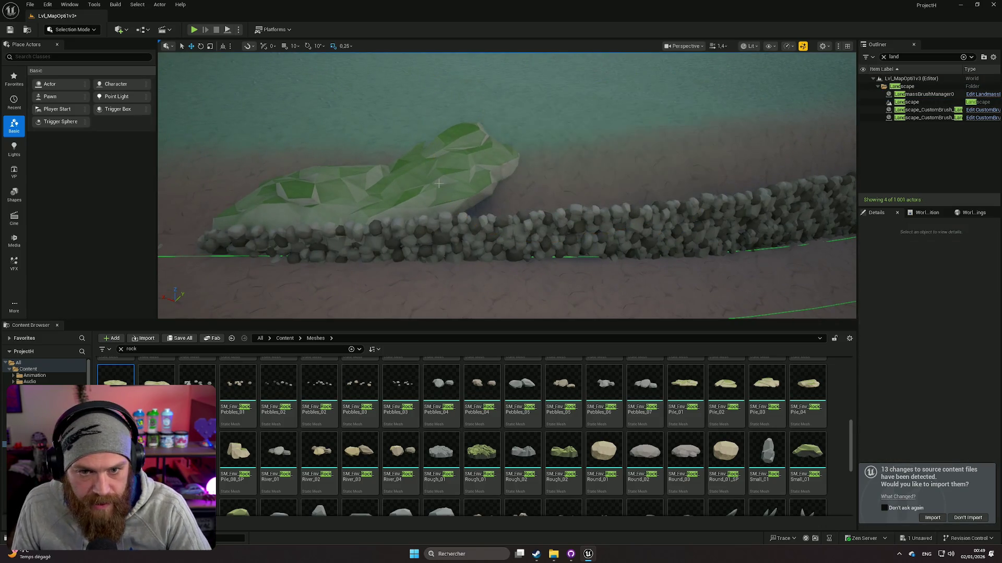
{"action": "mouse_move", "coordinate": [694, 389]}
{"action": "left_mouse_down"}
{"action": "mouse_move", "coordinate": [330, 197]}
{"action": "mouse_move", "coordinate": [407, 136]}
{"action": "mouse_move", "coordinate": [458, 130]}
{"action": "mouse_move", "coordinate": [373, 166]}
{"action": "left_mouse_up"}
{"action": "left_click_drag", "start_coordinate": [386, 151], "coordinate": [358, 164]}
{"action": "key", "text": "w"}
{"action": "left_click_drag", "start_coordinate": [422, 151], "coordinate": [421, 167]}
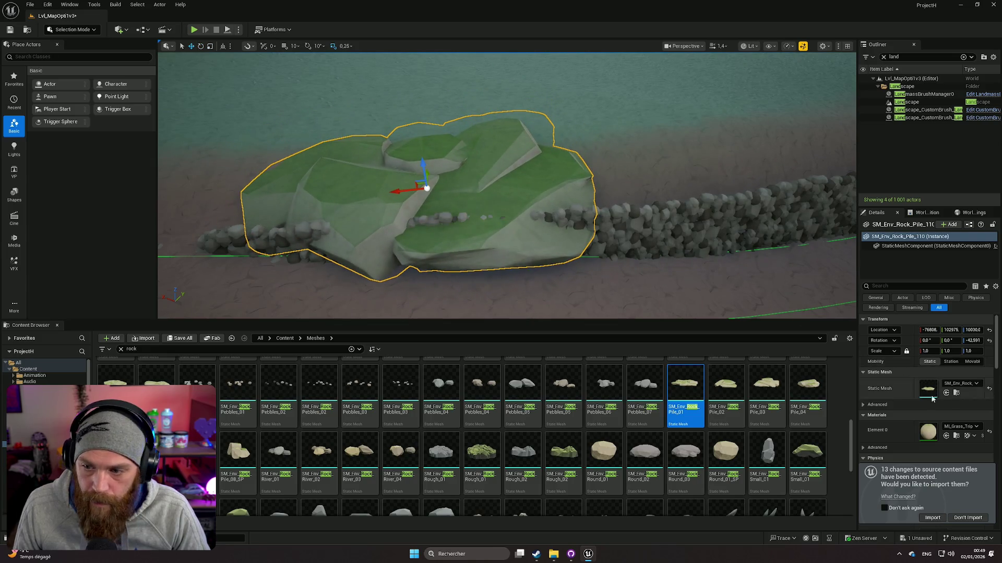
{"action": "left_click", "coordinate": [926, 351]}
{"action": "type", "text": "0.73"}
{"action": "key", "text": "Return"}
{"action": "left_click_drag", "start_coordinate": [470, 229], "coordinate": [539, 233]}
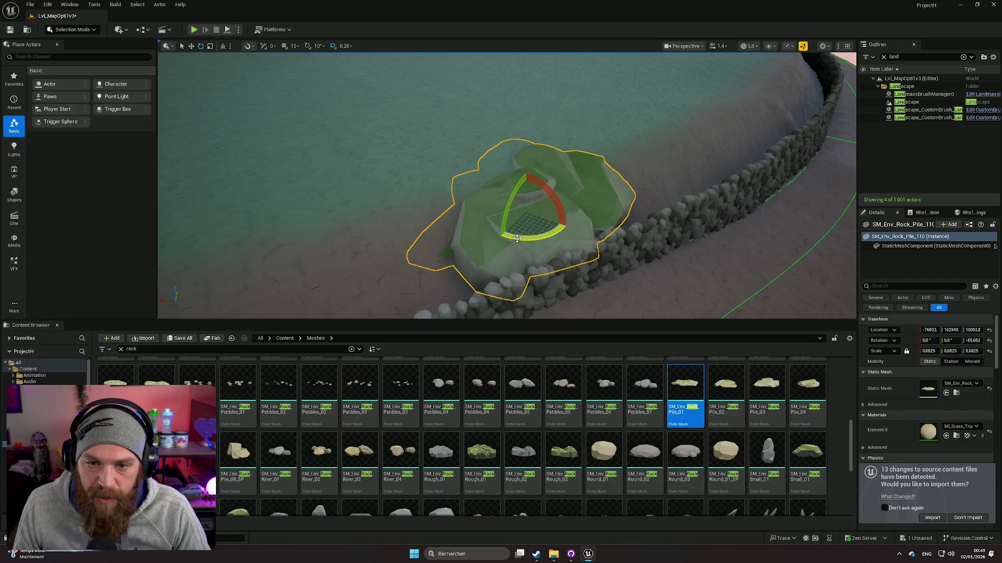
{"action": "left_click", "coordinate": [517, 238]}
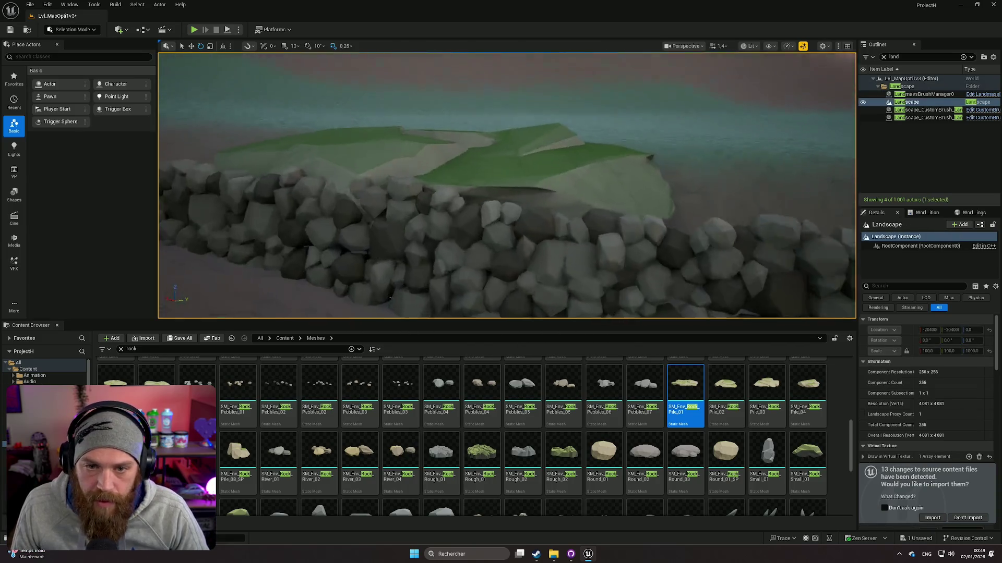
Place SM_Env_Rock_Pile_02 against the first rock pile and sink it slightly lower
{"action": "scroll", "coordinate": [506, 185], "scroll_direction": "down", "scroll_amount": 2}
{"action": "mouse_move", "coordinate": [507, 185]}
{"action": "left_mouse_down"}
{"action": "mouse_move", "coordinate": [443, 180]}
{"action": "mouse_move", "coordinate": [506, 183]}
{"action": "left_mouse_up"}
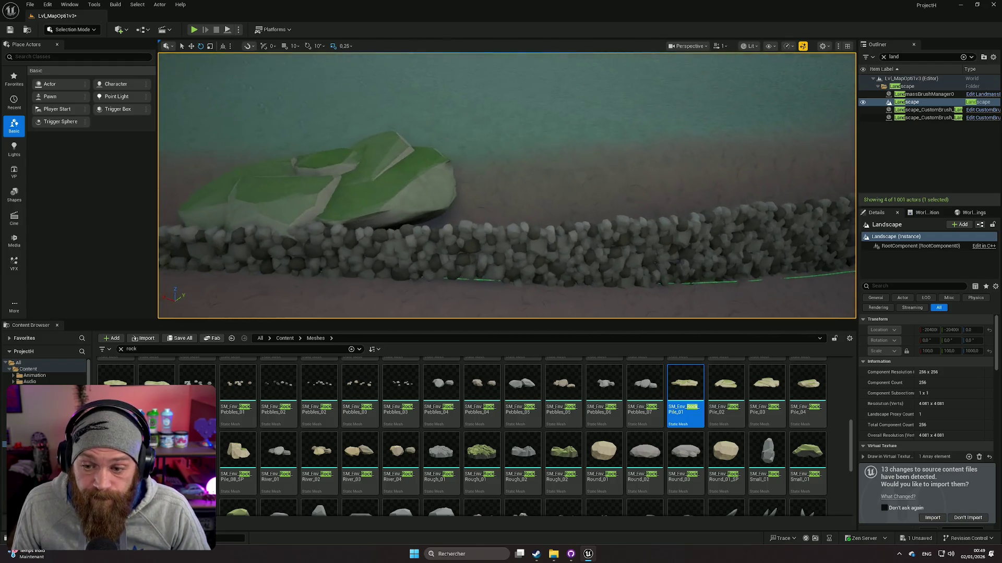
{"action": "mouse_move", "coordinate": [726, 384]}
{"action": "left_mouse_down"}
{"action": "mouse_move", "coordinate": [511, 197]}
{"action": "mouse_move", "coordinate": [511, 169]}
{"action": "left_mouse_up"}
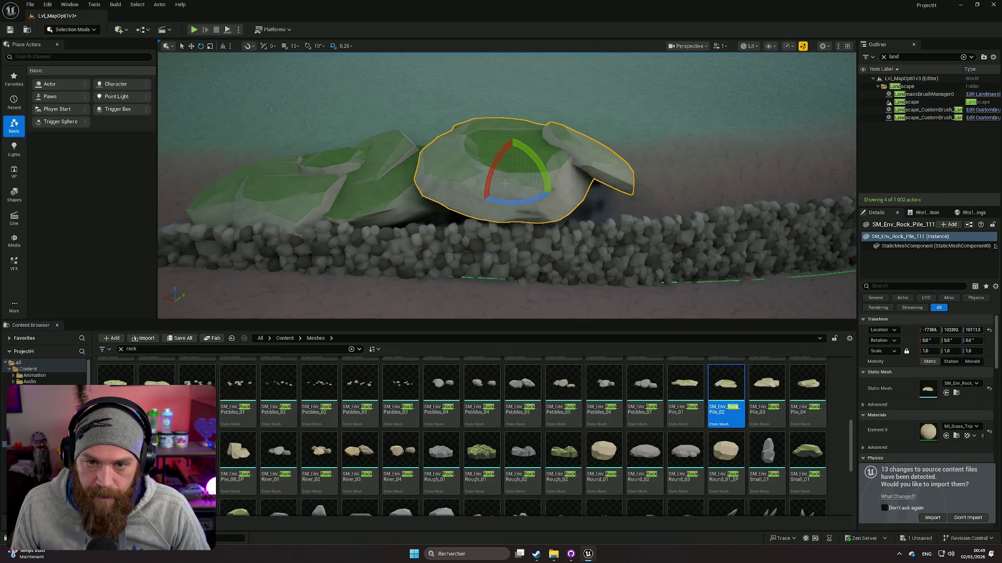
{"action": "left_click_drag", "start_coordinate": [508, 162], "coordinate": [511, 155]}
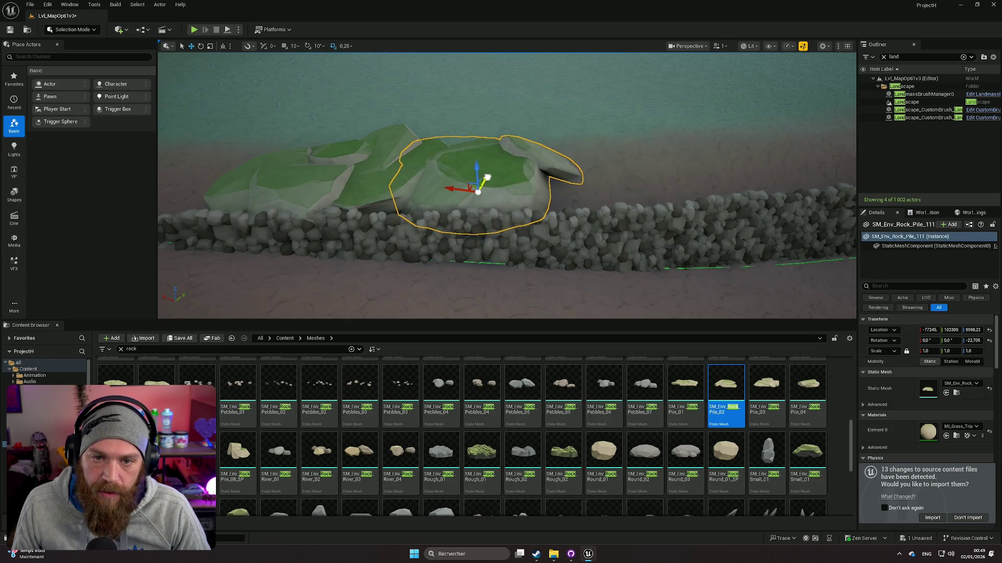
{"action": "double_click", "coordinate": [907, 101]}
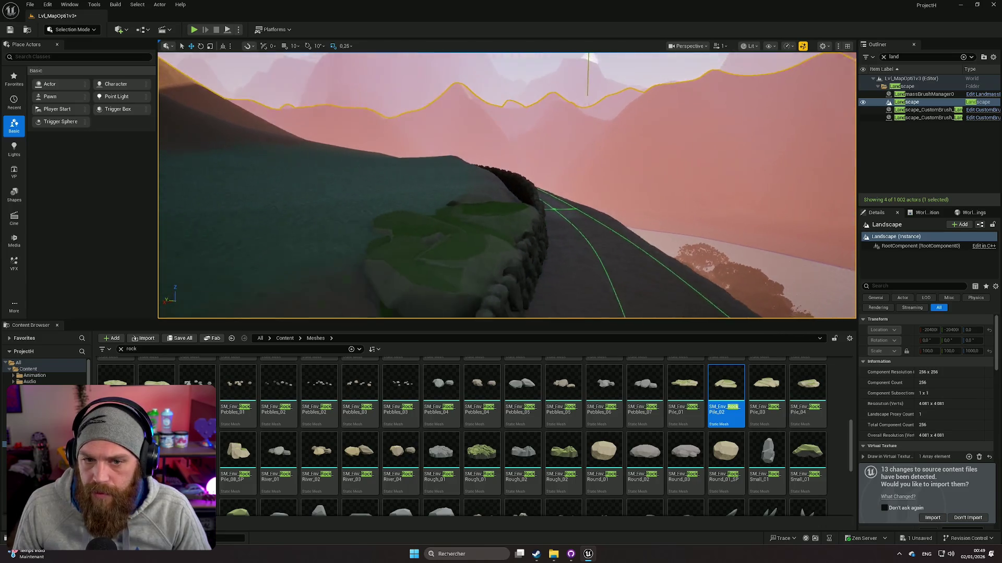
Toggle the F11 fullscreen viewport off again and fly close to the wall and rock outcrop
{"action": "scroll", "coordinate": [578, 189], "scroll_direction": "up", "scroll_amount": 5}
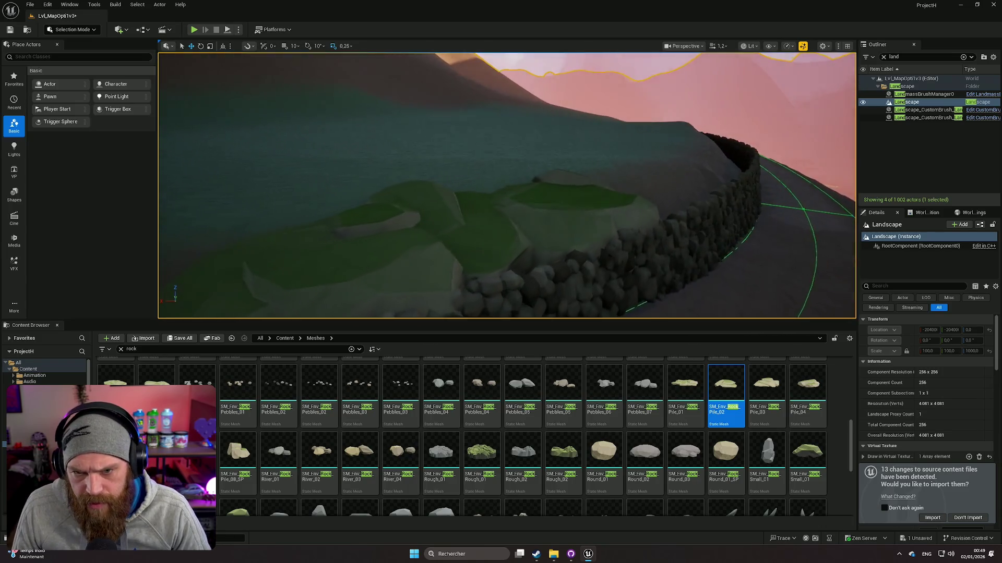
{"action": "key", "text": "F11"}
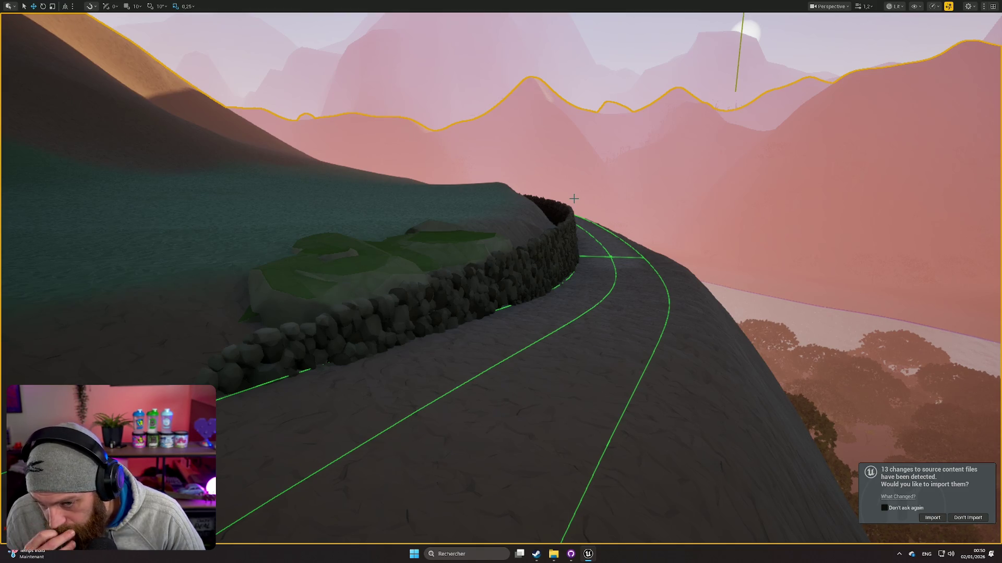
{"action": "mouse_move", "coordinate": [554, 189]}
{"action": "left_mouse_down"}
{"action": "mouse_move", "coordinate": [555, 219]}
{"action": "mouse_move", "coordinate": [554, 188]}
{"action": "mouse_move", "coordinate": [537, 230]}
{"action": "left_mouse_up"}
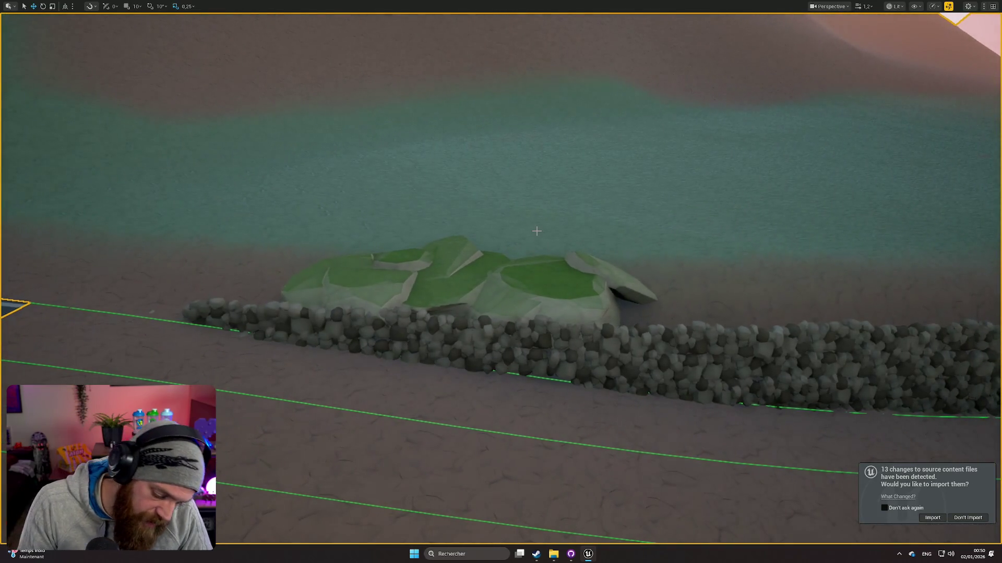
{"action": "key", "text": "F11"}
{"action": "mouse_move", "coordinate": [506, 185]}
{"action": "left_mouse_down"}
{"action": "mouse_move", "coordinate": [517, 180]}
{"action": "mouse_move", "coordinate": [488, 184]}
{"action": "left_mouse_up"}
Drop an SM_Env_Rock_Pile_03 into the level and slide it against the stone wall
{"action": "left_click_drag", "start_coordinate": [766, 386], "coordinate": [672, 244]}
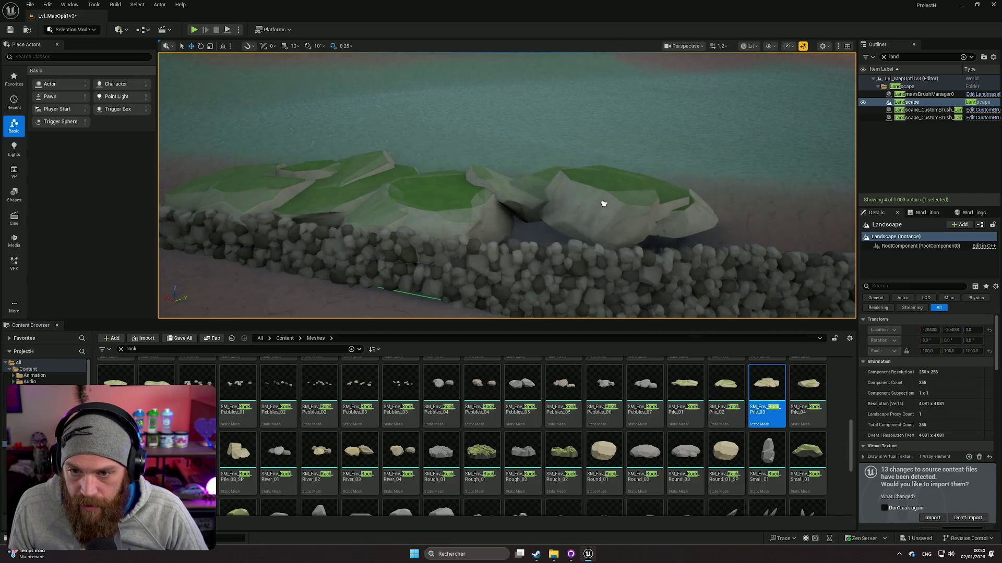
{"action": "left_click_drag", "start_coordinate": [622, 199], "coordinate": [632, 212]}
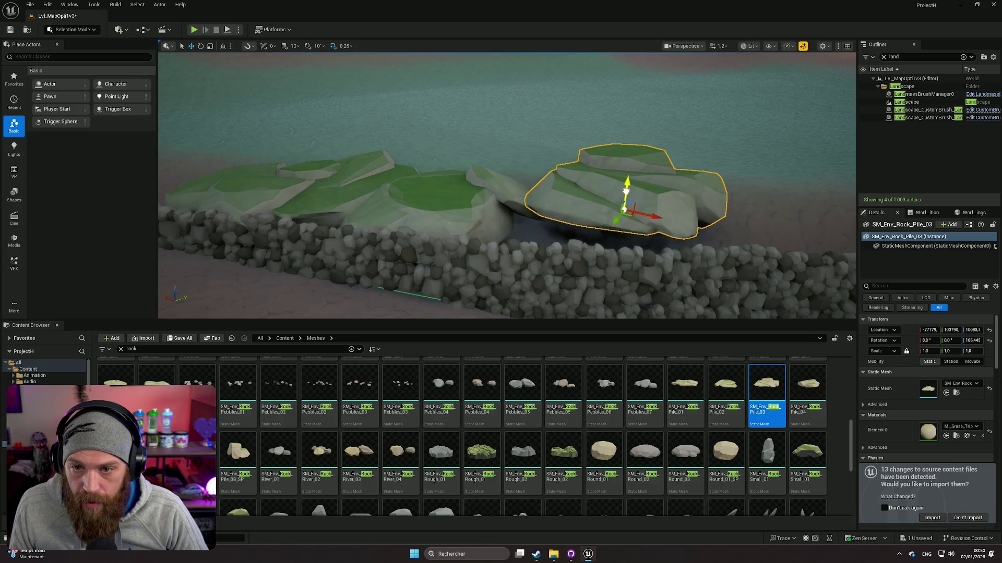
{"action": "left_click_drag", "start_coordinate": [624, 225], "coordinate": [637, 250]}
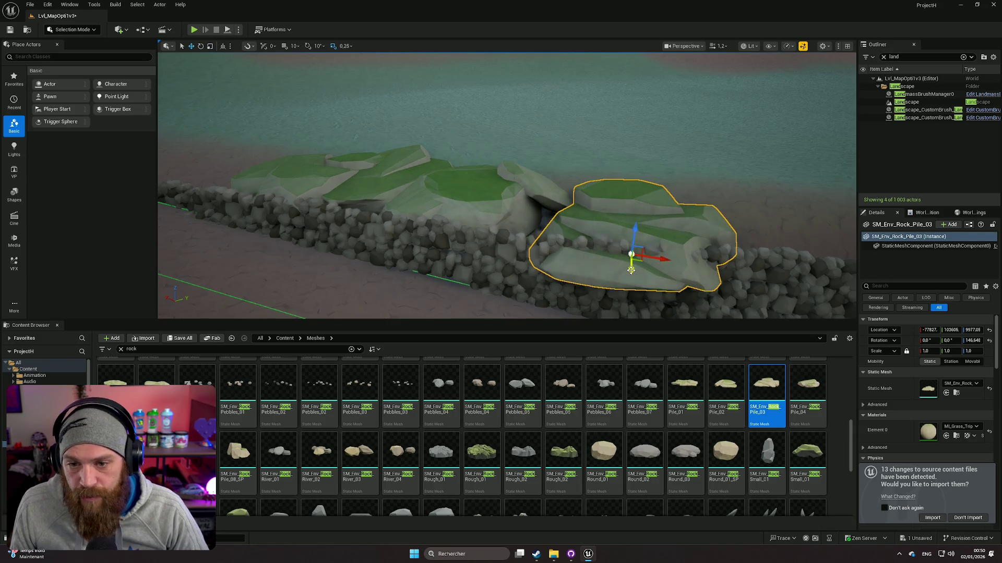
{"action": "left_click_drag", "start_coordinate": [632, 254], "coordinate": [714, 252]}
{"action": "mouse_move", "coordinate": [794, 284]}
{"action": "left_mouse_down"}
{"action": "mouse_move", "coordinate": [706, 268]}
{"action": "mouse_move", "coordinate": [533, 286]}
{"action": "mouse_move", "coordinate": [558, 273]}
{"action": "left_mouse_up"}
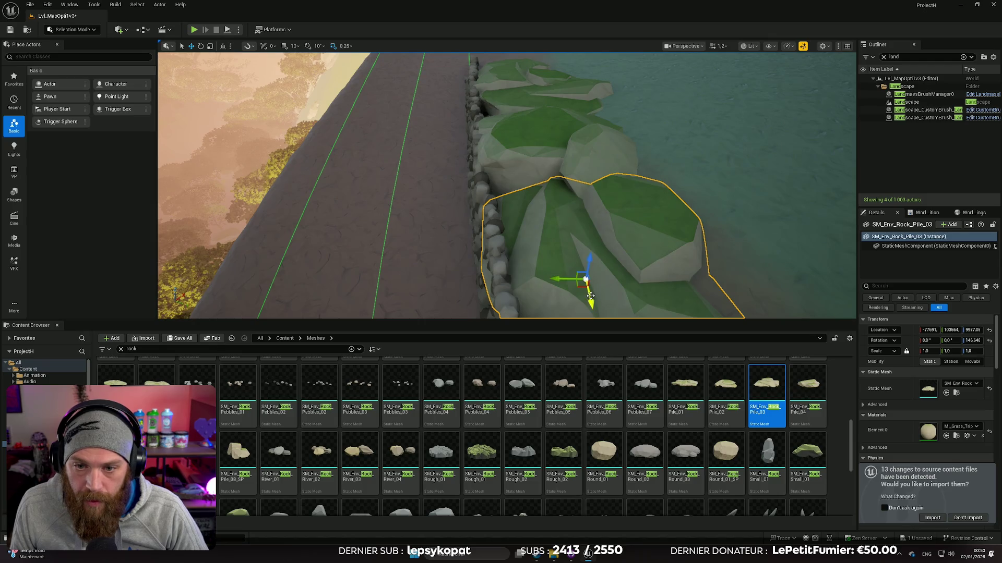
Turn and raise the rock pile into place, then pick SM_Env_Rock_Pile_04 from the assets
{"action": "left_click_drag", "start_coordinate": [594, 303], "coordinate": [593, 296]}
{"action": "key", "text": "w"}
{"action": "left_click_drag", "start_coordinate": [587, 256], "coordinate": [587, 251]}
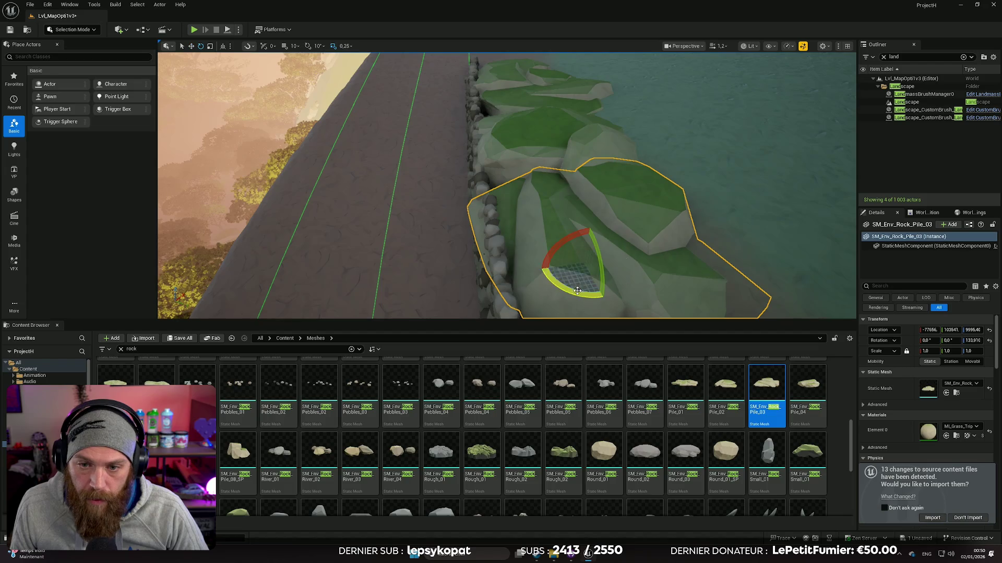
{"action": "left_click_drag", "start_coordinate": [577, 291], "coordinate": [601, 299]}
{"action": "left_click_drag", "start_coordinate": [587, 250], "coordinate": [277, 257]}
{"action": "left_click", "coordinate": [691, 177]}
{"action": "mouse_move", "coordinate": [808, 396]}
{"action": "left_mouse_down"}
{"action": "mouse_move", "coordinate": [692, 177]}
{"action": "mouse_move", "coordinate": [745, 188]}
{"action": "mouse_move", "coordinate": [604, 185]}
{"action": "left_mouse_up"}
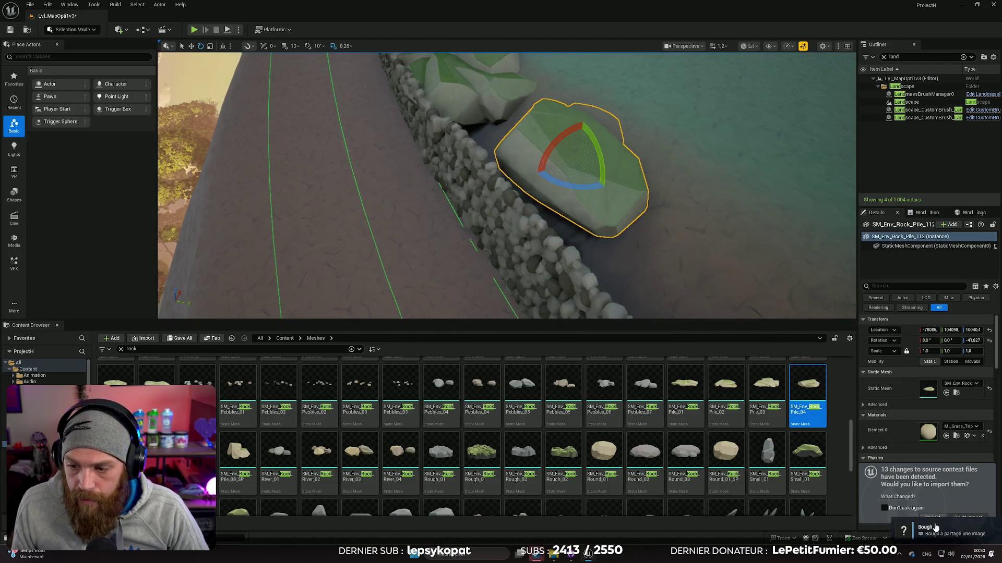
{"action": "left_click", "coordinate": [939, 531]}
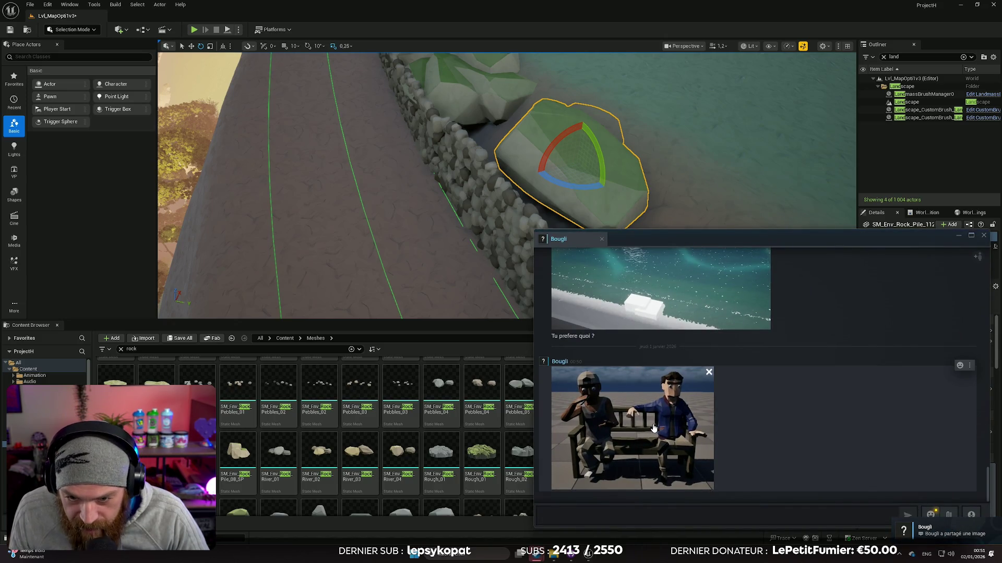
{"action": "left_click", "coordinate": [653, 429]}
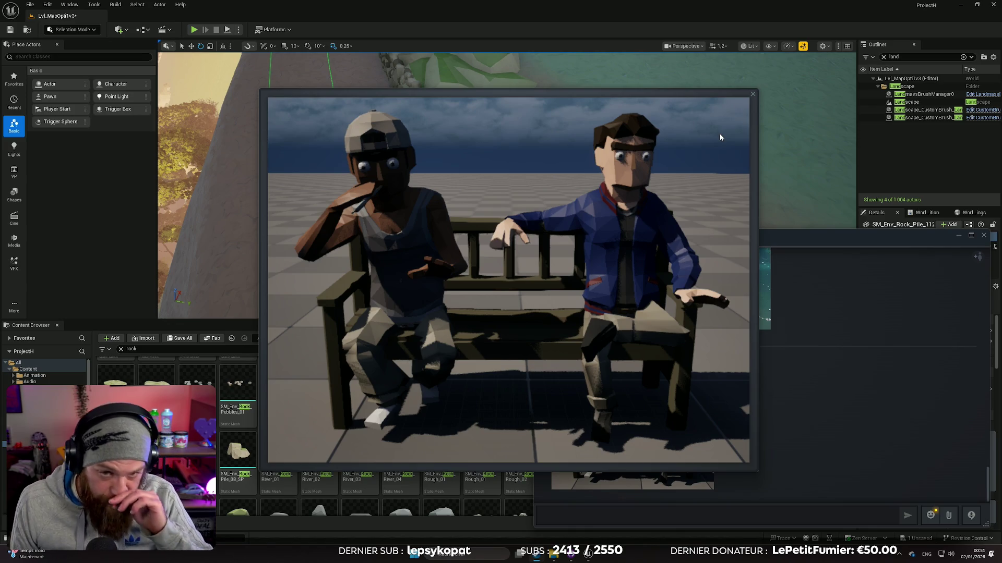
{"action": "left_click", "coordinate": [753, 95]}
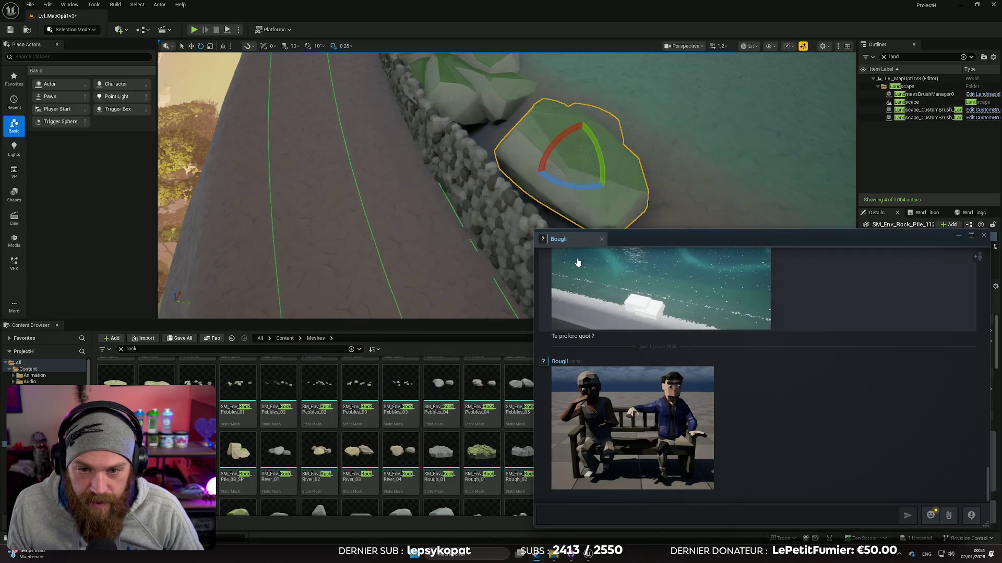
{"action": "right_click", "coordinate": [875, 262]}
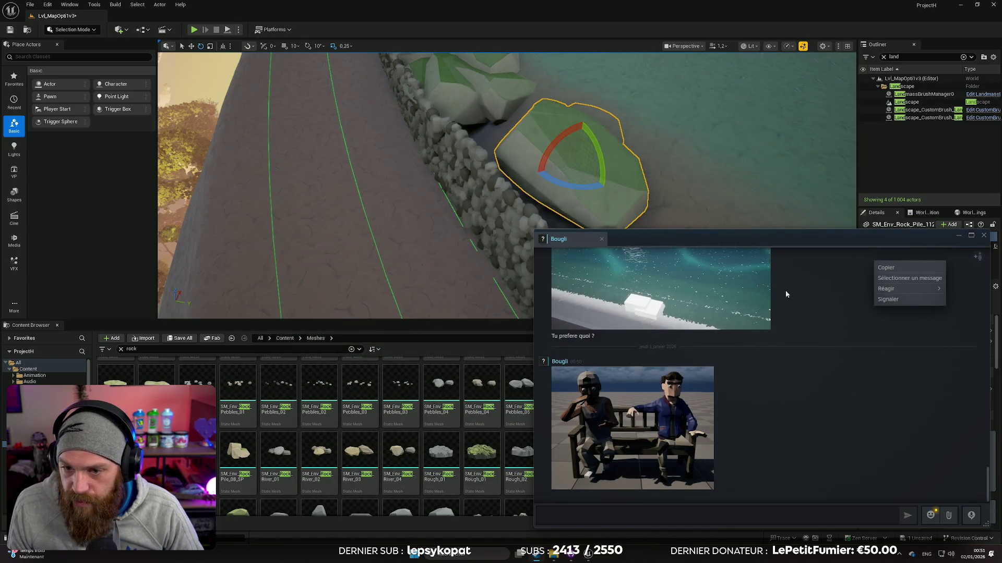
{"action": "left_click", "coordinate": [984, 235]}
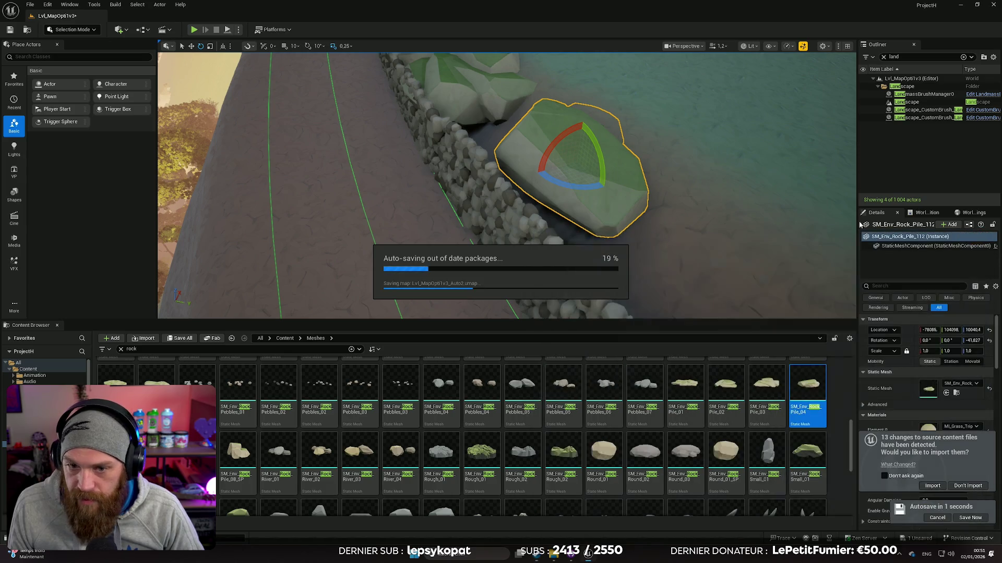
Rotate the Rock_Pile_04 a few degrees about Z to line it up along the wall, then deselect it
{"action": "mouse_move", "coordinate": [637, 198]}
{"action": "left_mouse_down"}
{"action": "mouse_move", "coordinate": [600, 162]}
{"action": "mouse_move", "coordinate": [522, 172]}
{"action": "left_mouse_up"}
{"action": "mouse_move", "coordinate": [425, 166]}
{"action": "left_mouse_down"}
{"action": "mouse_move", "coordinate": [438, 172]}
{"action": "mouse_move", "coordinate": [501, 139]}
{"action": "mouse_move", "coordinate": [488, 157]}
{"action": "mouse_move", "coordinate": [503, 148]}
{"action": "mouse_move", "coordinate": [446, 153]}
{"action": "mouse_move", "coordinate": [497, 157]}
{"action": "mouse_move", "coordinate": [462, 152]}
{"action": "left_mouse_up"}
{"action": "key", "text": "w"}
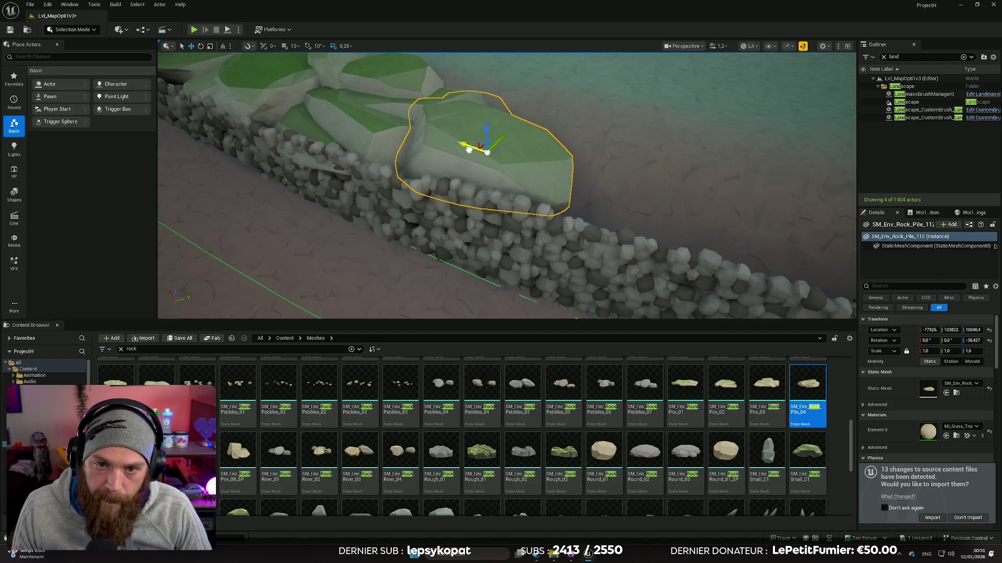
{"action": "left_click_drag", "start_coordinate": [496, 158], "coordinate": [509, 146]}
{"action": "mouse_move", "coordinate": [488, 187]}
{"action": "left_mouse_down"}
{"action": "mouse_move", "coordinate": [479, 175]}
{"action": "mouse_move", "coordinate": [486, 154]}
{"action": "left_mouse_up"}
{"action": "key", "text": "w"}
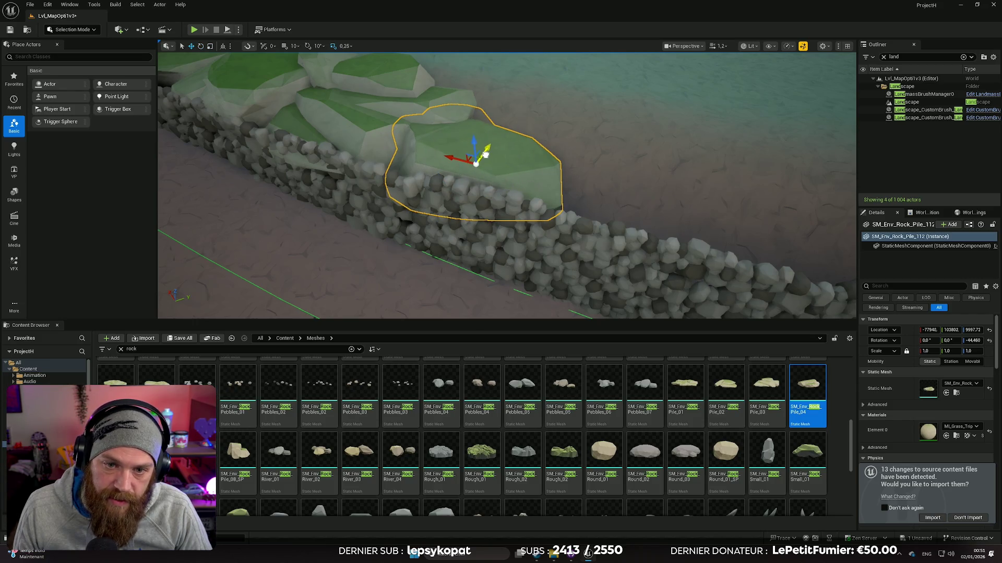
{"action": "left_click", "coordinate": [591, 167]}
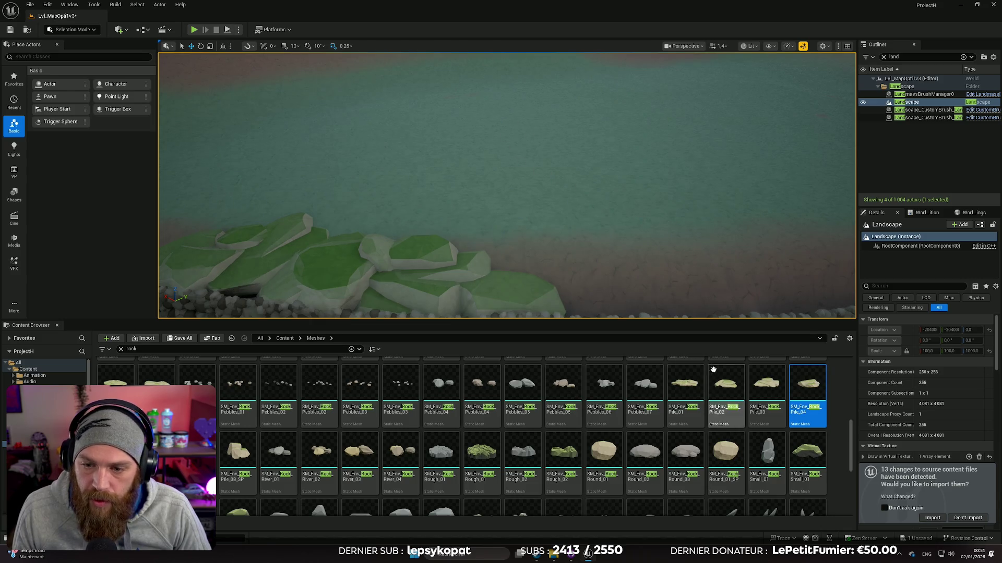
Add another Rock_Pile_03, scale it to 1.855 and lower it onto the ground
{"action": "mouse_move", "coordinate": [766, 389]}
{"action": "left_mouse_down"}
{"action": "mouse_move", "coordinate": [777, 390]}
{"action": "mouse_move", "coordinate": [501, 143]}
{"action": "mouse_move", "coordinate": [665, 208]}
{"action": "mouse_move", "coordinate": [519, 142]}
{"action": "mouse_move", "coordinate": [553, 170]}
{"action": "mouse_move", "coordinate": [568, 168]}
{"action": "mouse_move", "coordinate": [530, 173]}
{"action": "mouse_move", "coordinate": [469, 135]}
{"action": "left_mouse_up"}
{"action": "key", "text": "w"}
{"action": "left_click_drag", "start_coordinate": [918, 350], "coordinate": [946, 351]}
{"action": "left_click_drag", "start_coordinate": [466, 108], "coordinate": [466, 122]}
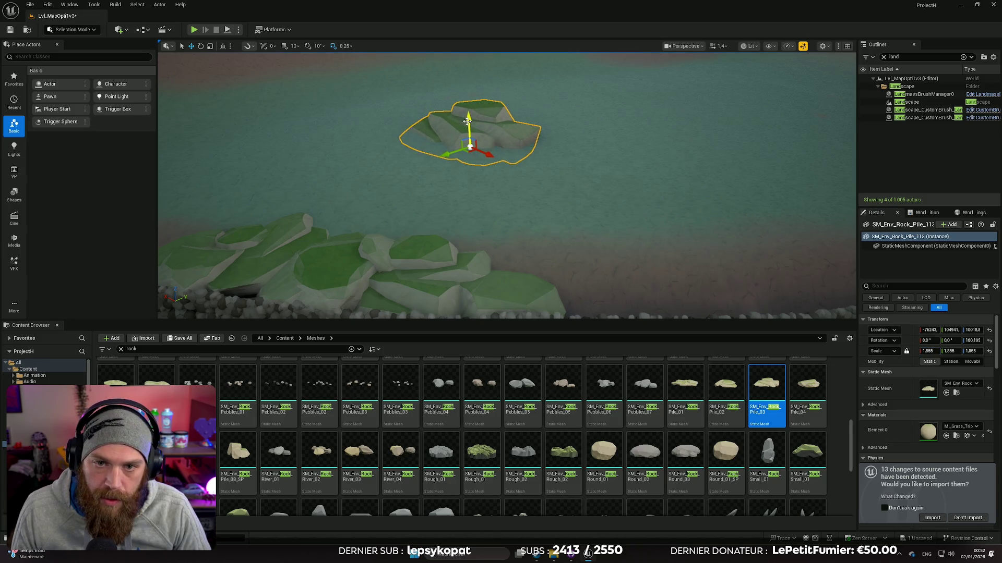
{"action": "left_click_drag", "start_coordinate": [467, 156], "coordinate": [365, 172]}
{"action": "left_click", "coordinate": [292, 219]}
Move the hillside rock pile back and slightly re-turn the rock pile beside the wall
{"action": "left_click_drag", "start_coordinate": [506, 185], "coordinate": [465, 183]}
{"action": "left_click", "coordinate": [394, 179]}
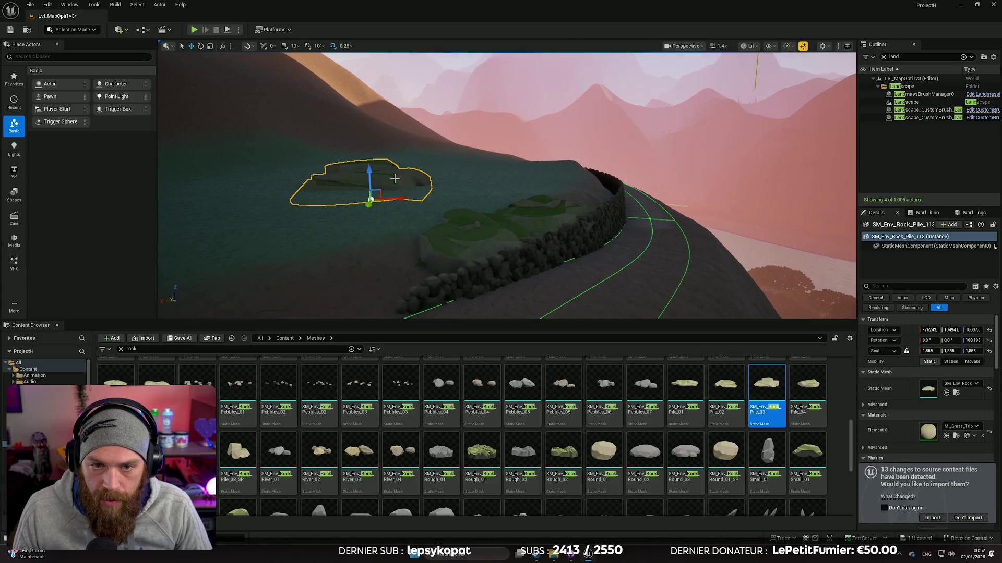
{"action": "mouse_move", "coordinate": [378, 206]}
{"action": "left_mouse_down"}
{"action": "mouse_move", "coordinate": [380, 172]}
{"action": "mouse_move", "coordinate": [407, 188]}
{"action": "left_mouse_up"}
{"action": "left_click_drag", "start_coordinate": [506, 185], "coordinate": [544, 223]}
{"action": "left_click", "coordinate": [532, 218]}
{"action": "key", "text": "e"}
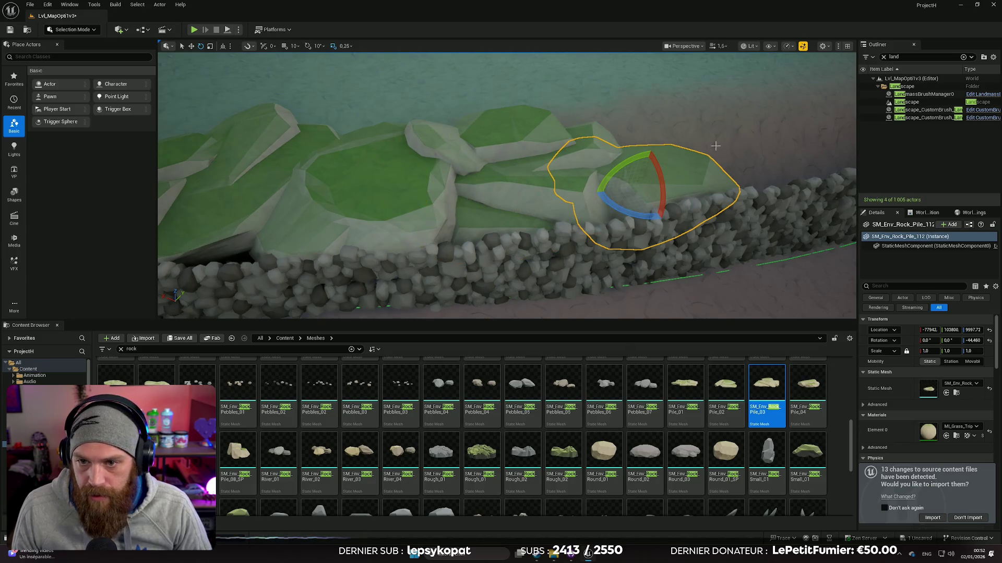
{"action": "left_click", "coordinate": [714, 149]}
{"action": "mouse_move", "coordinate": [715, 148]}
{"action": "left_mouse_down"}
{"action": "mouse_move", "coordinate": [641, 161]}
{"action": "mouse_move", "coordinate": [722, 144]}
{"action": "left_mouse_up"}
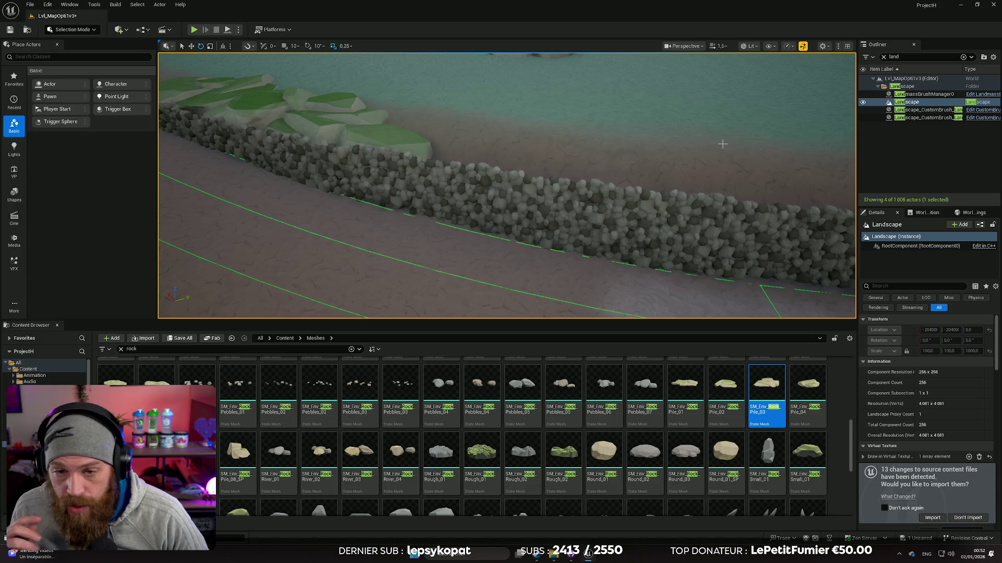
Select three stone-wall sections, duplicate them upward and rotate the copies about 90 degrees
{"action": "mouse_move", "coordinate": [722, 144]}
{"action": "left_mouse_down"}
{"action": "mouse_move", "coordinate": [699, 167]}
{"action": "mouse_move", "coordinate": [720, 147]}
{"action": "mouse_move", "coordinate": [731, 156]}
{"action": "mouse_move", "coordinate": [699, 167]}
{"action": "mouse_move", "coordinate": [720, 156]}
{"action": "mouse_move", "coordinate": [686, 211]}
{"action": "left_mouse_up"}
{"action": "left_click", "coordinate": [687, 211]}
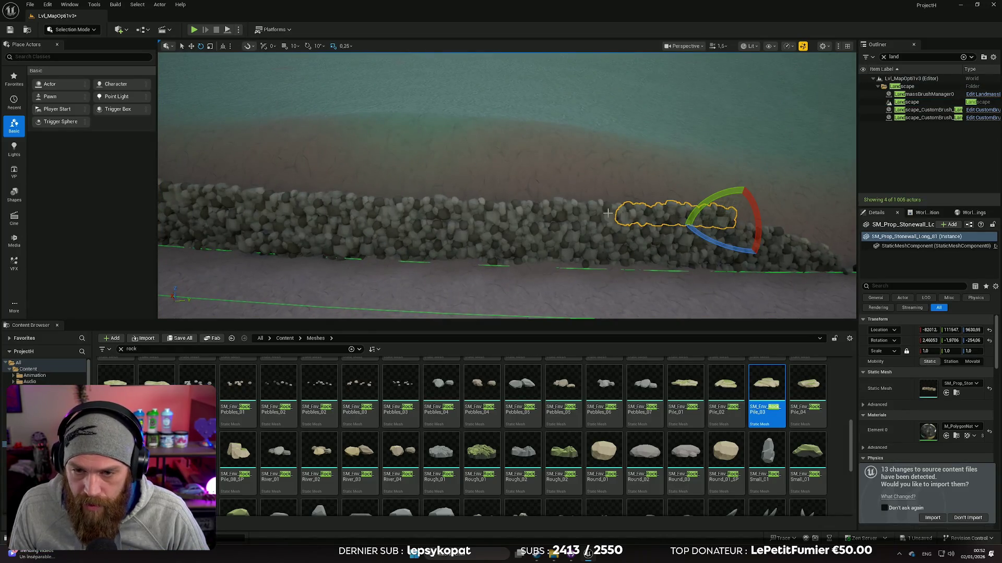
{"action": "left_click", "coordinate": [574, 212], "text": "ctrl"}
{"action": "left_click", "coordinate": [416, 205], "text": "ctrl"}
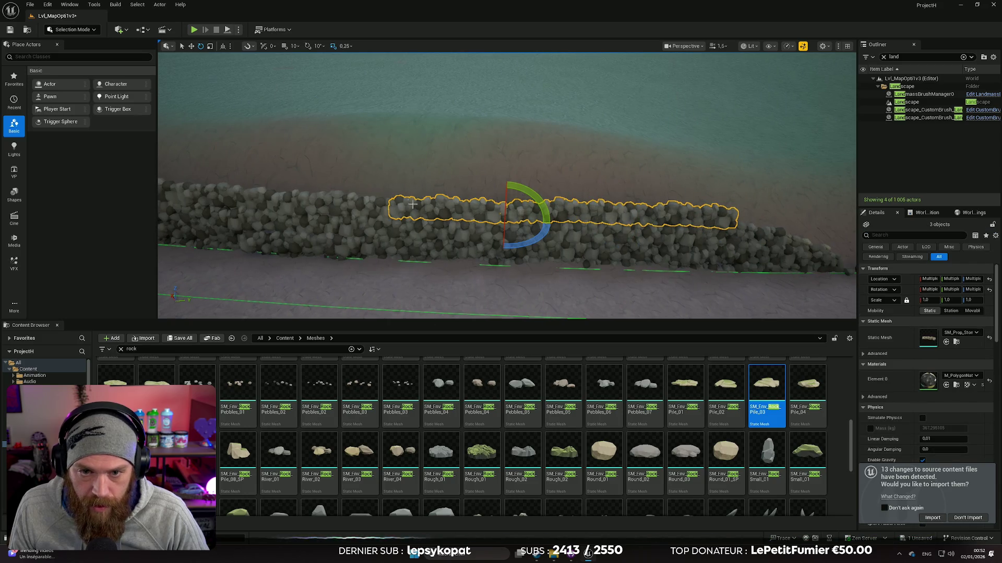
{"action": "mouse_move", "coordinate": [383, 205]}
{"action": "left_mouse_down"}
{"action": "mouse_move", "coordinate": [412, 193]}
{"action": "mouse_move", "coordinate": [386, 206]}
{"action": "left_mouse_up"}
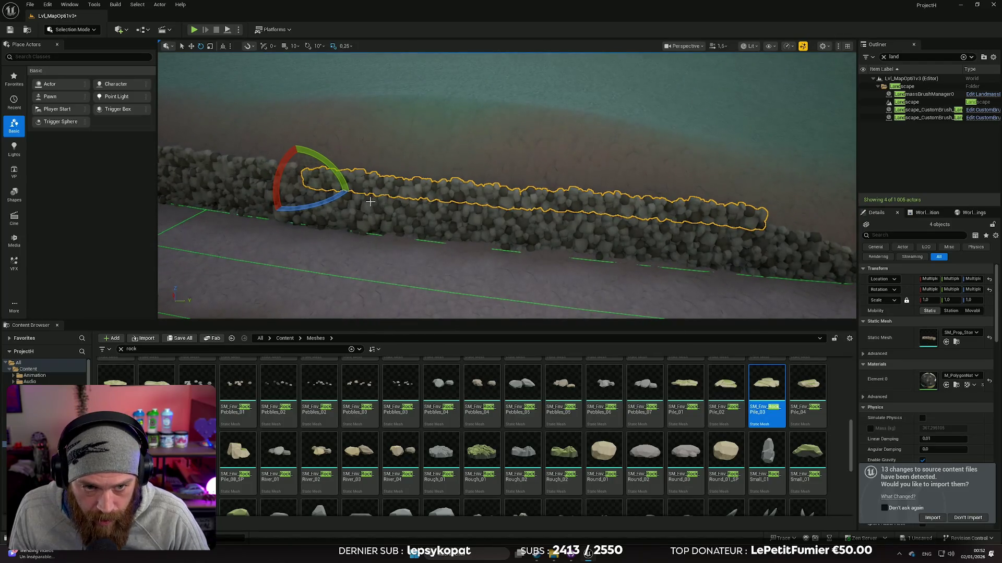
{"action": "mouse_move", "coordinate": [306, 166]}
{"action": "left_mouse_down"}
{"action": "mouse_move", "coordinate": [290, 127]}
{"action": "mouse_move", "coordinate": [318, 129]}
{"action": "mouse_move", "coordinate": [329, 148]}
{"action": "left_mouse_up"}
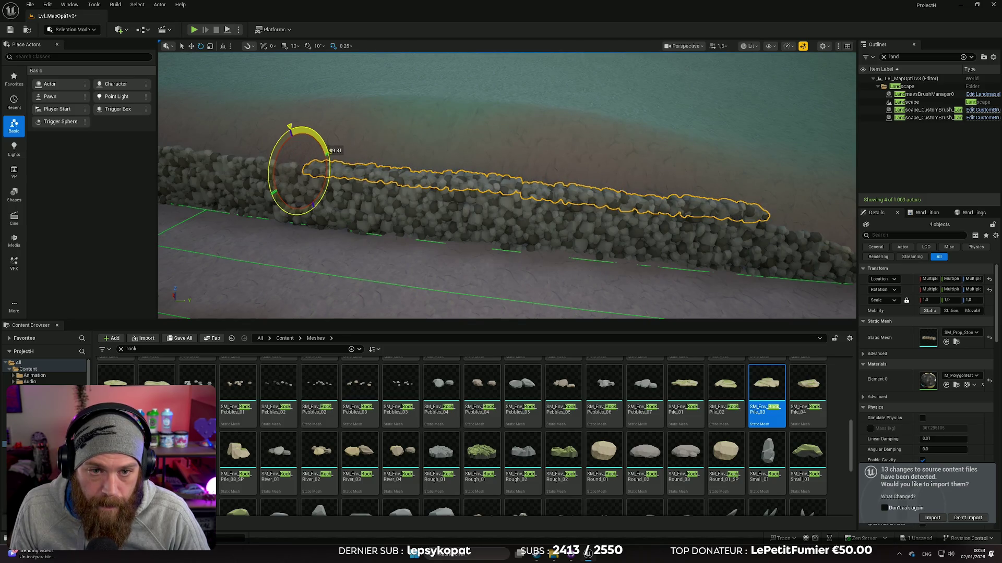
{"action": "left_click_drag", "start_coordinate": [329, 151], "coordinate": [330, 151]}
{"action": "mouse_move", "coordinate": [507, 208]}
{"action": "left_mouse_down"}
{"action": "mouse_move", "coordinate": [425, 125]}
{"action": "mouse_move", "coordinate": [399, 150]}
{"action": "left_mouse_up"}
{"action": "key", "text": "w"}
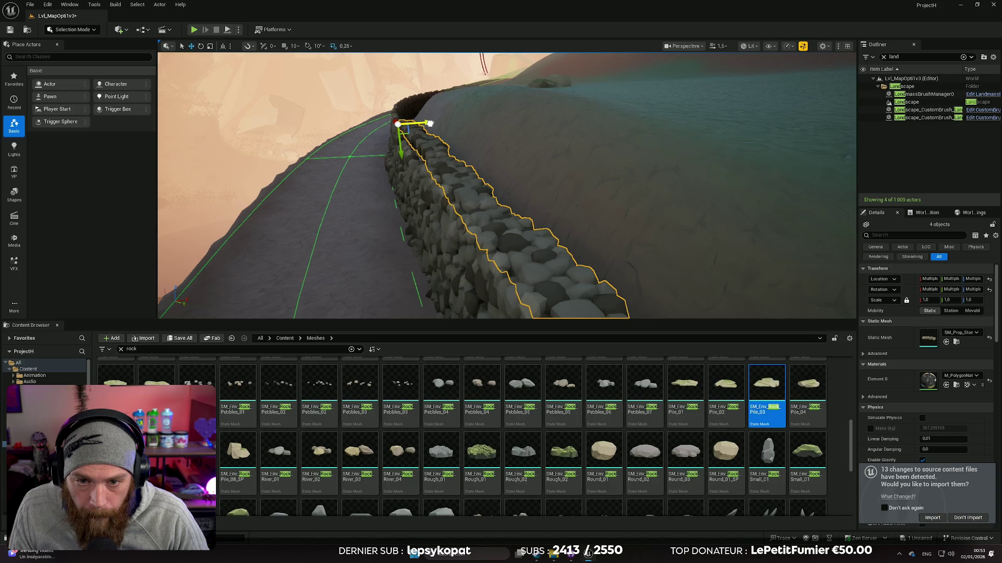
{"action": "left_click", "coordinate": [346, 135]}
Inspect the wall close up, selecting the Stonewall_Long_85 and Stonewall_Long_84 sections
{"action": "mouse_move", "coordinate": [346, 135]}
{"action": "left_mouse_down"}
{"action": "mouse_move", "coordinate": [470, 135]}
{"action": "mouse_move", "coordinate": [532, 167]}
{"action": "left_mouse_up"}
{"action": "mouse_move", "coordinate": [403, 161]}
{"action": "left_mouse_down"}
{"action": "mouse_move", "coordinate": [415, 198]}
{"action": "mouse_move", "coordinate": [392, 207]}
{"action": "left_mouse_up"}
{"action": "left_click", "coordinate": [409, 163]}
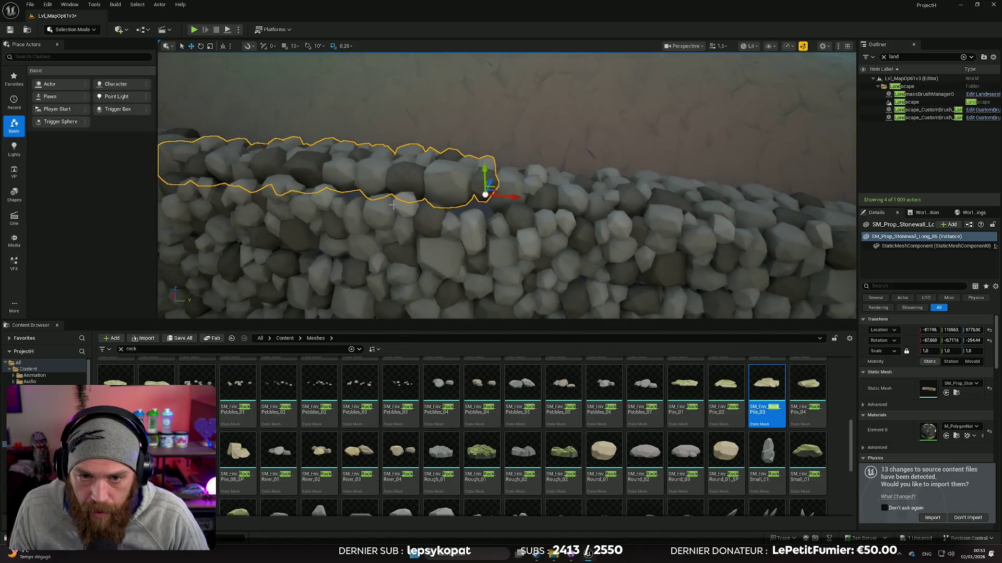
{"action": "left_click_drag", "start_coordinate": [467, 165], "coordinate": [465, 174]}
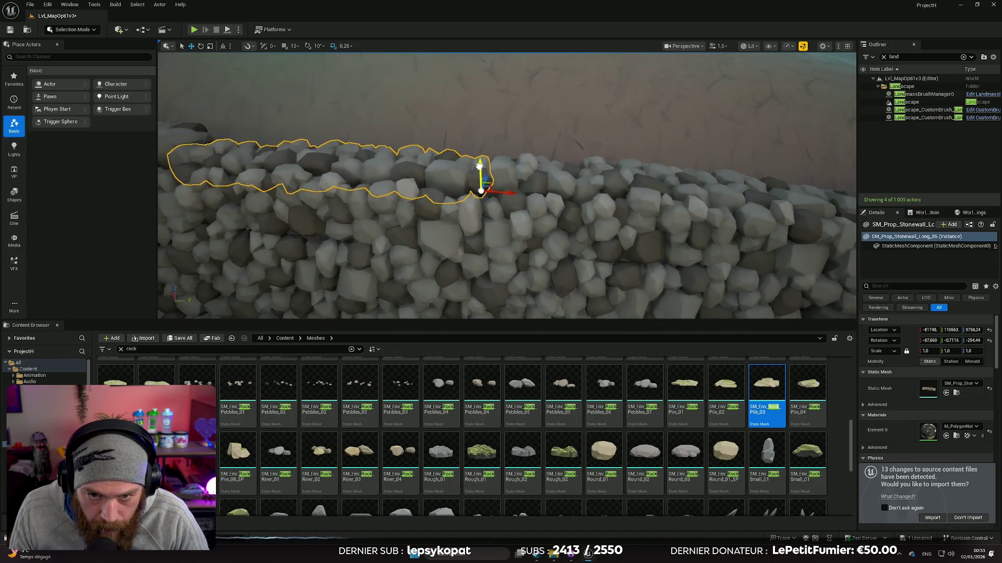
{"action": "left_click", "coordinate": [532, 177]}
{"action": "left_click_drag", "start_coordinate": [532, 176], "coordinate": [703, 200]}
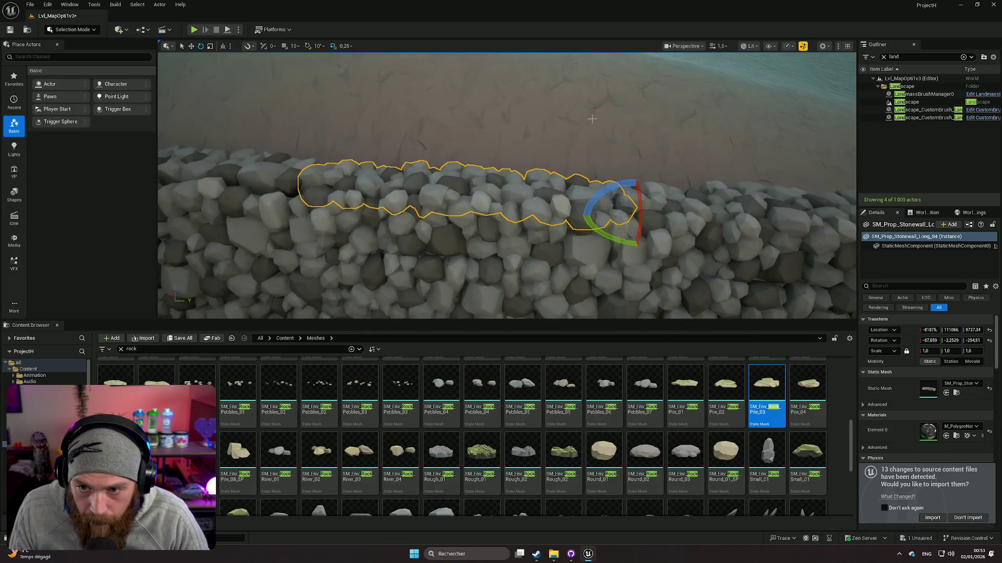
Survey the wall from above and level views, reselecting Stonewall_Long_85 and two wall pieces
{"action": "double_click", "coordinate": [906, 101]}
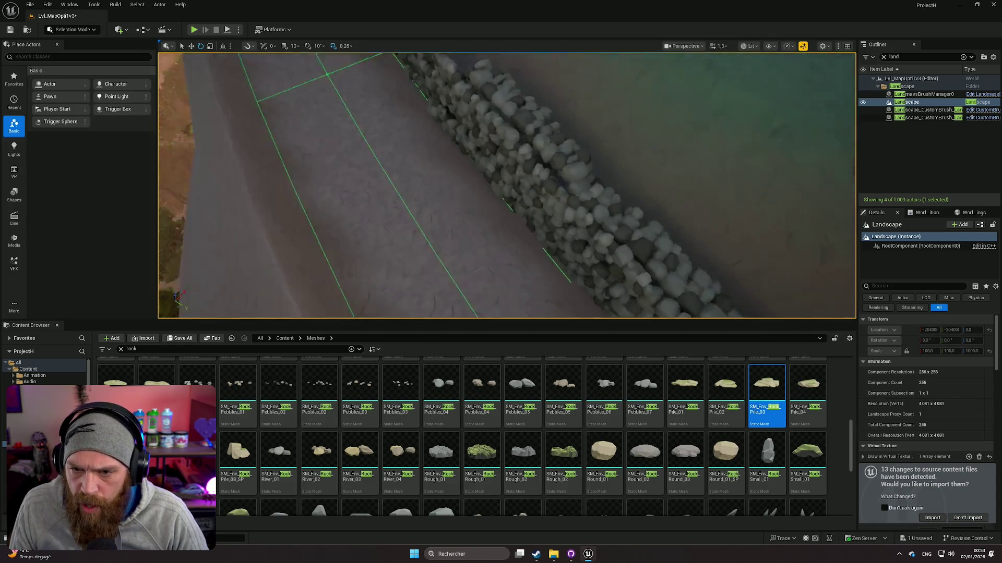
{"action": "left_click", "coordinate": [557, 115]}
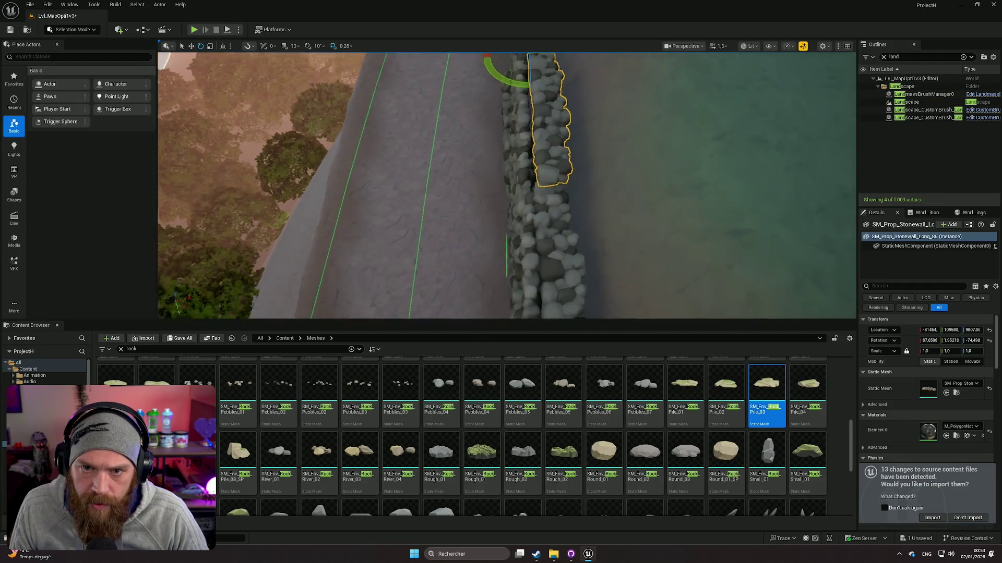
{"action": "left_click_drag", "start_coordinate": [544, 118], "coordinate": [506, 147]}
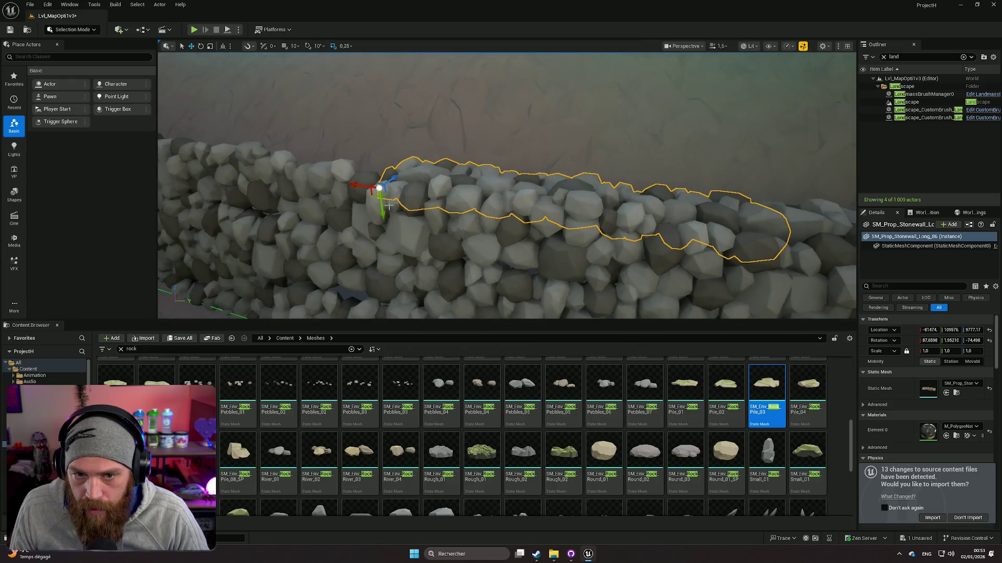
{"action": "left_click_drag", "start_coordinate": [382, 211], "coordinate": [423, 201]}
{"action": "left_click", "coordinate": [622, 155]}
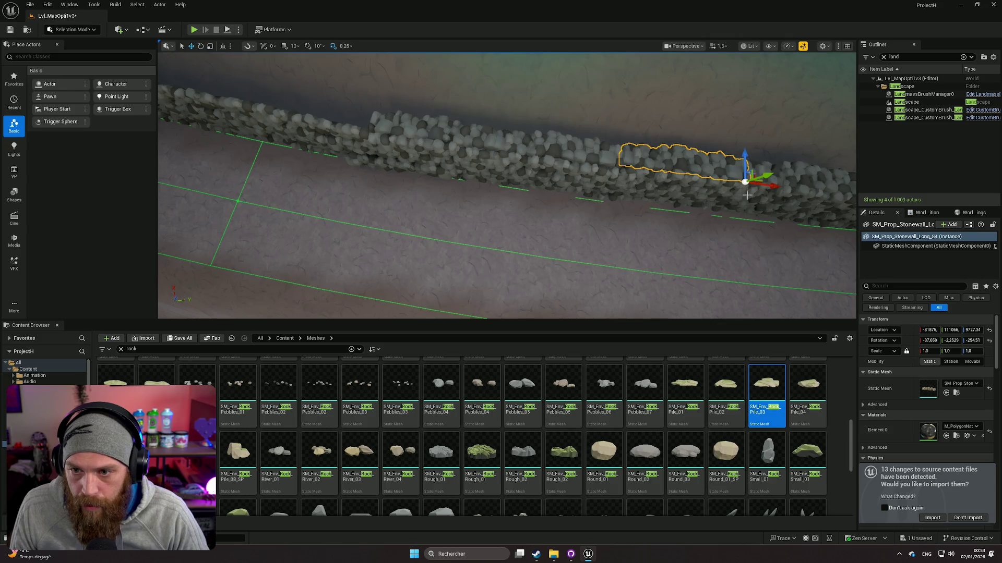
{"action": "left_click_drag", "start_coordinate": [746, 159], "coordinate": [767, 157]}
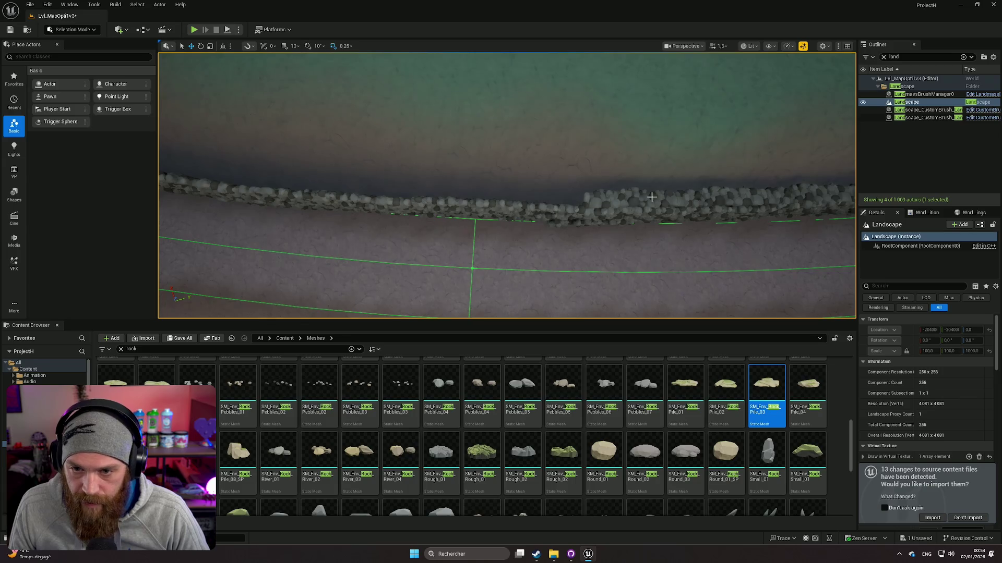
{"action": "left_click", "coordinate": [714, 198]}
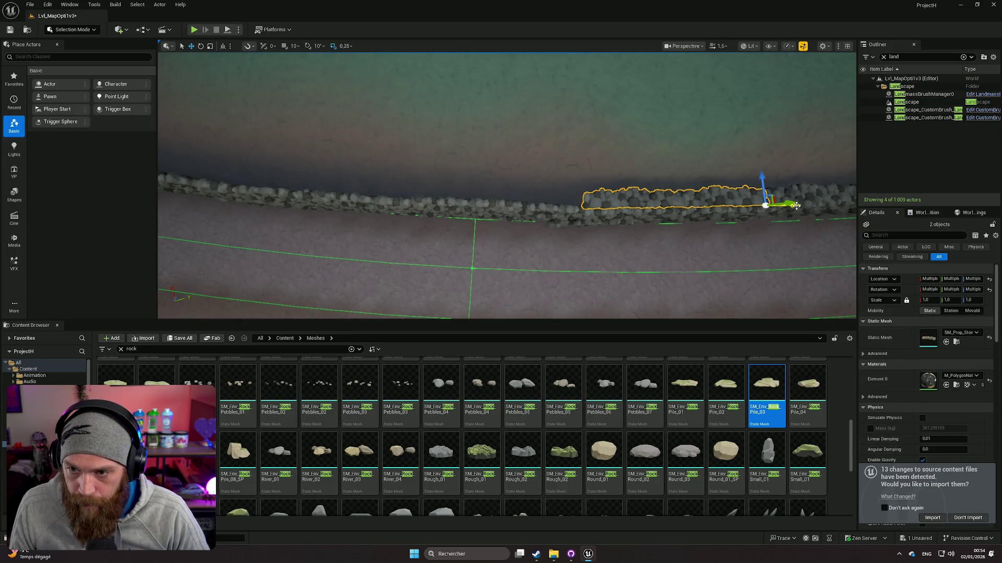
Duplicate the two wall pieces, slide the copies left and tilt them slightly
{"action": "left_click_drag", "start_coordinate": [796, 206], "coordinate": [613, 213]}
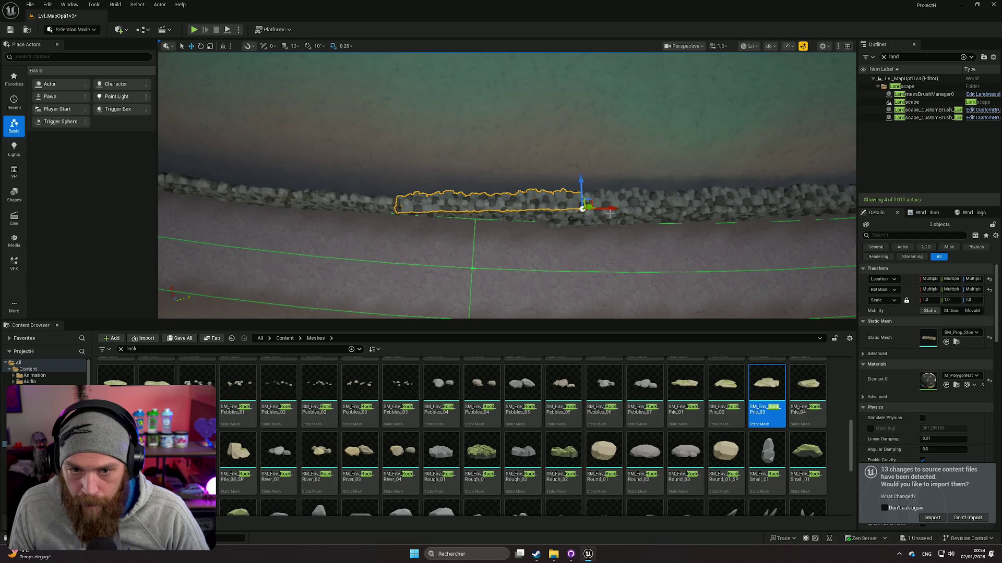
{"action": "left_click_drag", "start_coordinate": [552, 232], "coordinate": [555, 234]}
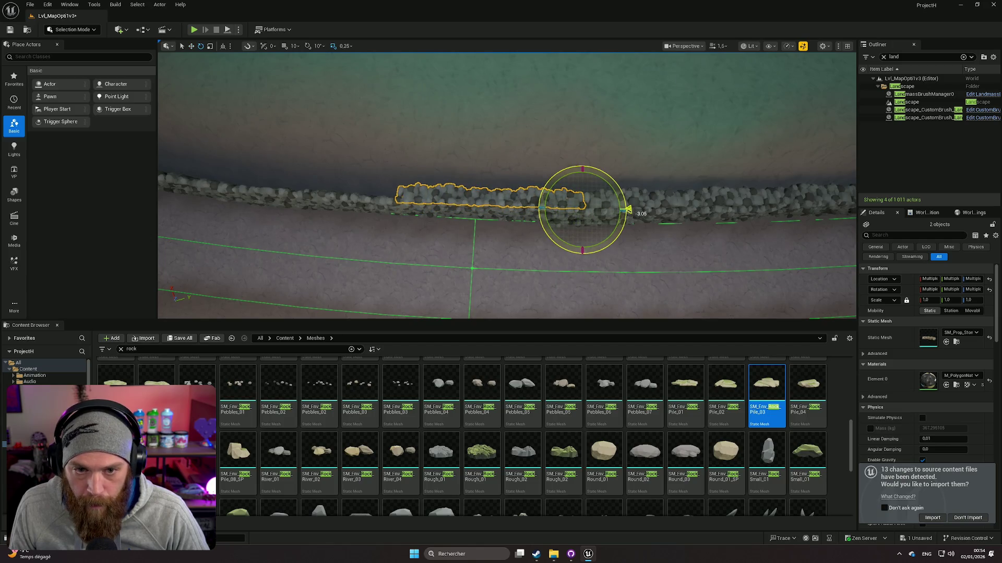
{"action": "left_click_drag", "start_coordinate": [628, 210], "coordinate": [537, 223]}
{"action": "key", "text": "f"}
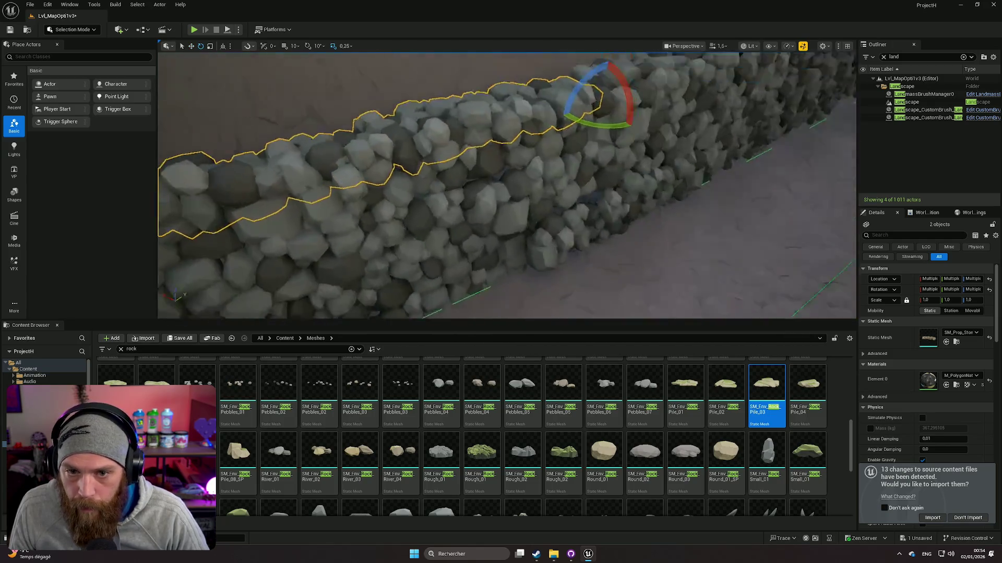
{"action": "left_click_drag", "start_coordinate": [671, 222], "coordinate": [698, 205]}
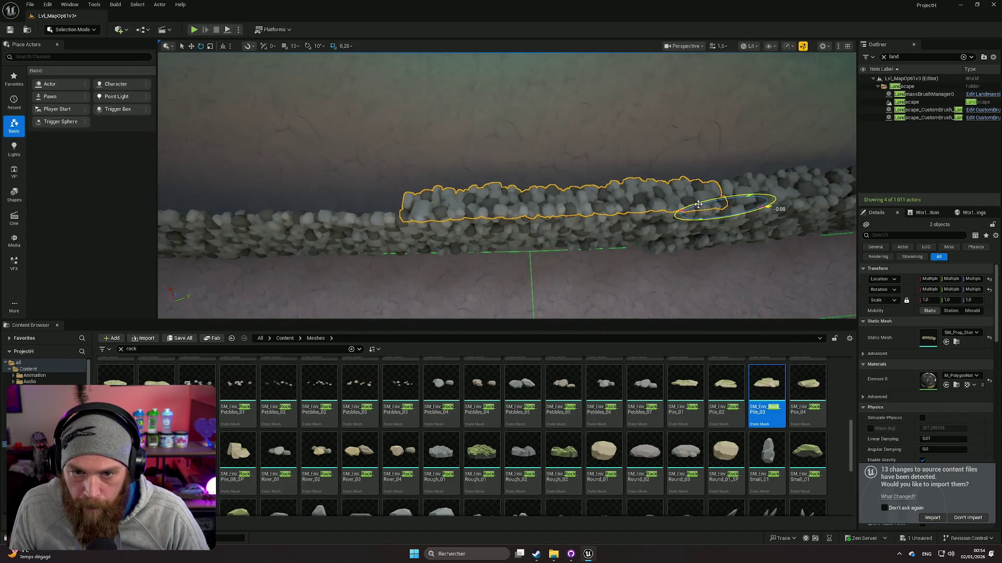
{"action": "left_click_drag", "start_coordinate": [769, 207], "coordinate": [769, 207]}
{"action": "left_click_drag", "start_coordinate": [688, 232], "coordinate": [667, 234]}
{"action": "key", "text": "w"}
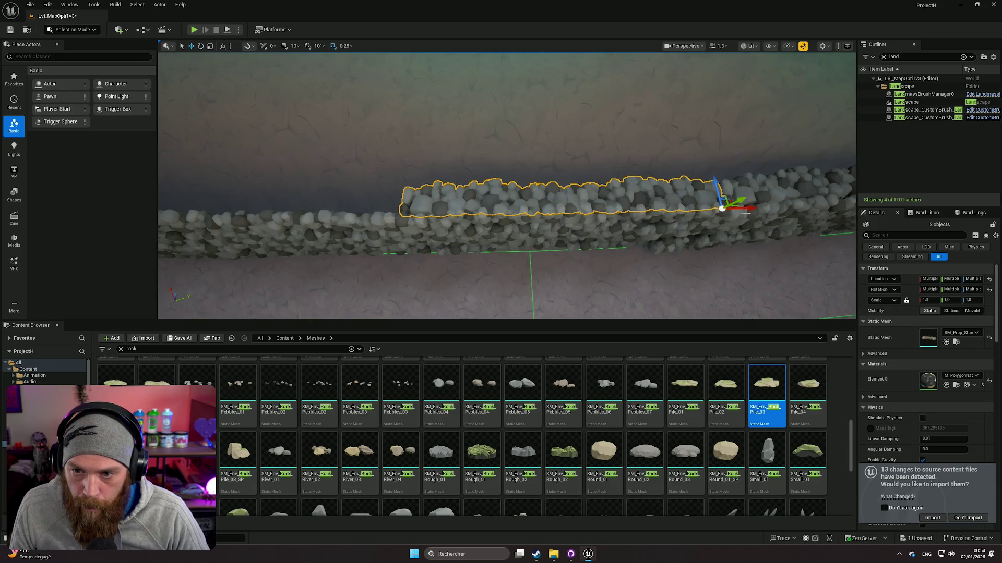
Duplicate again, raise the copies onto the wall and tilt them about 4.2° to lie level
{"action": "mouse_move", "coordinate": [754, 209]}
{"action": "left_mouse_down"}
{"action": "mouse_move", "coordinate": [391, 209]}
{"action": "mouse_move", "coordinate": [682, 255]}
{"action": "left_mouse_up"}
{"action": "key", "text": "e"}
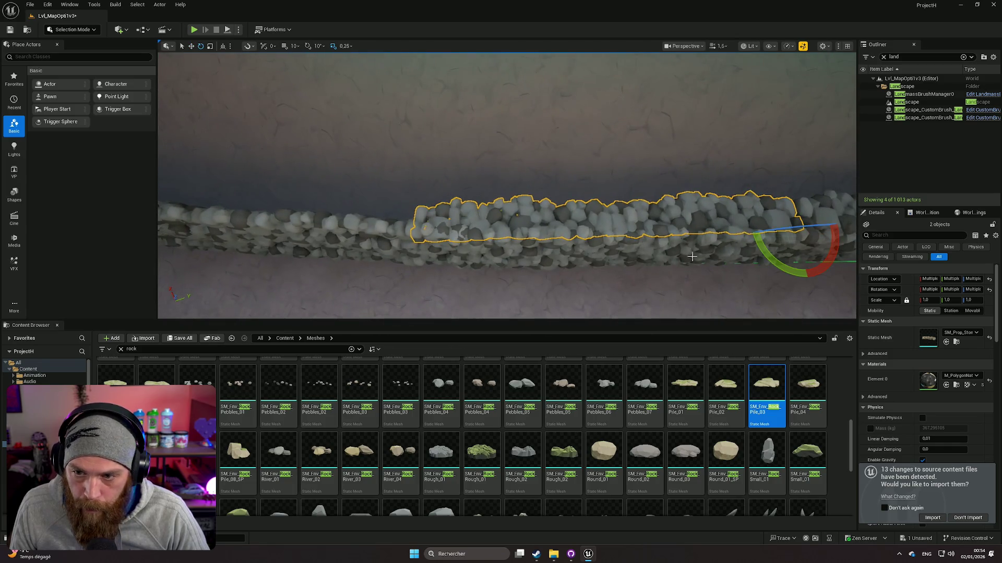
{"action": "left_click_drag", "start_coordinate": [792, 268], "coordinate": [800, 265]}
{"action": "left_click_drag", "start_coordinate": [781, 227], "coordinate": [781, 227]}
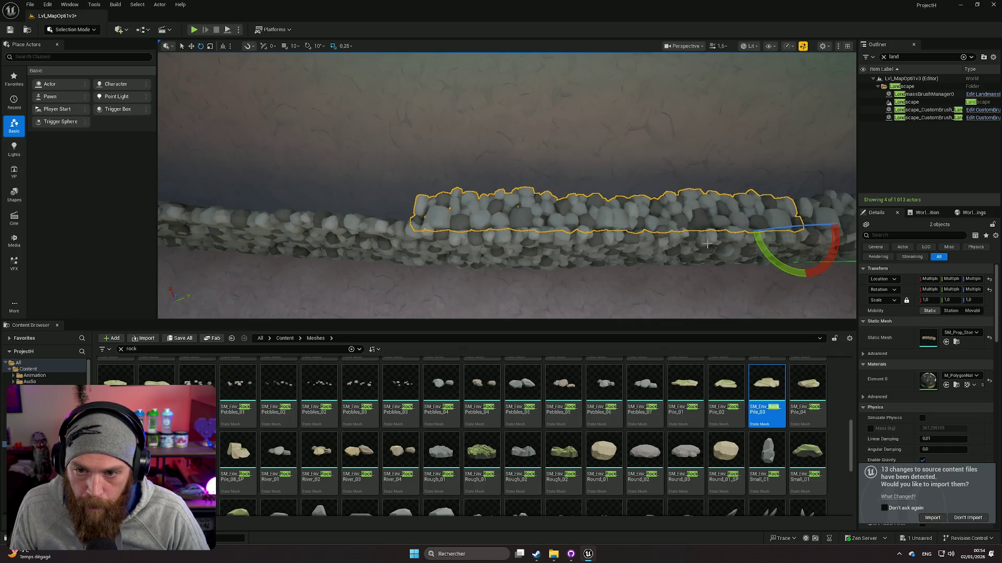
{"action": "left_click", "coordinate": [692, 273]}
{"action": "left_click", "coordinate": [729, 217]}
{"action": "mouse_move", "coordinate": [425, 235]}
{"action": "left_mouse_down"}
{"action": "mouse_move", "coordinate": [649, 246]}
{"action": "mouse_move", "coordinate": [651, 235]}
{"action": "mouse_move", "coordinate": [333, 190]}
{"action": "mouse_move", "coordinate": [203, 156]}
{"action": "mouse_move", "coordinate": [218, 164]}
{"action": "left_mouse_up"}
{"action": "key", "text": "w"}
{"action": "mouse_move", "coordinate": [214, 249]}
{"action": "left_mouse_down"}
{"action": "mouse_move", "coordinate": [410, 241]}
{"action": "mouse_move", "coordinate": [436, 204]}
{"action": "mouse_move", "coordinate": [433, 185]}
{"action": "left_mouse_up"}
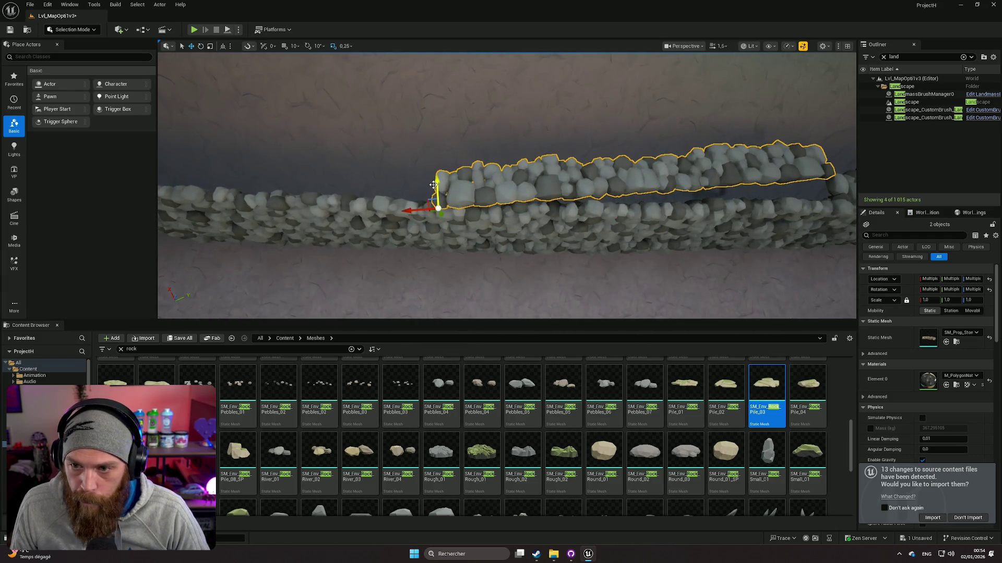
{"action": "left_click_drag", "start_coordinate": [468, 223], "coordinate": [391, 210]}
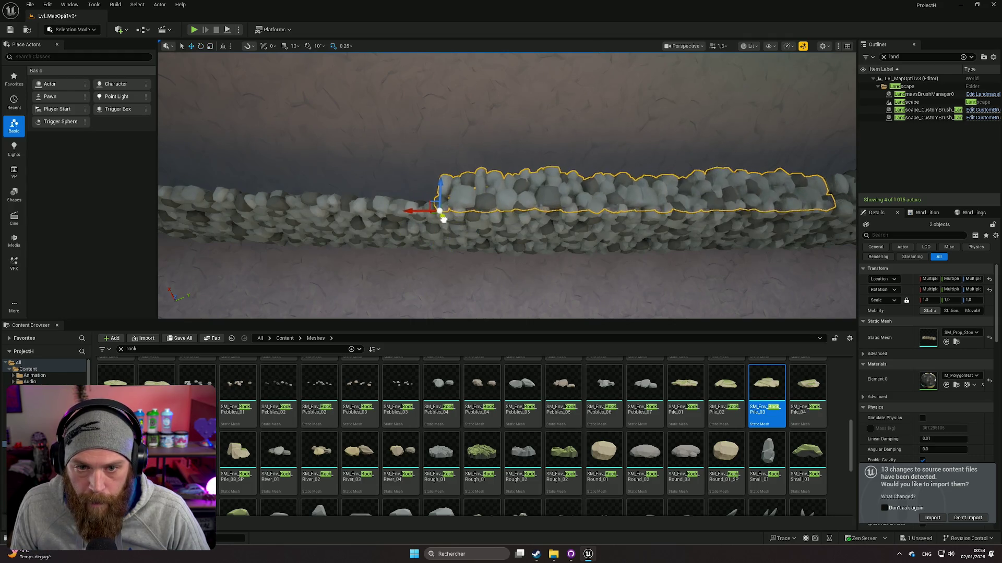
{"action": "left_click_drag", "start_coordinate": [509, 234], "coordinate": [524, 251]}
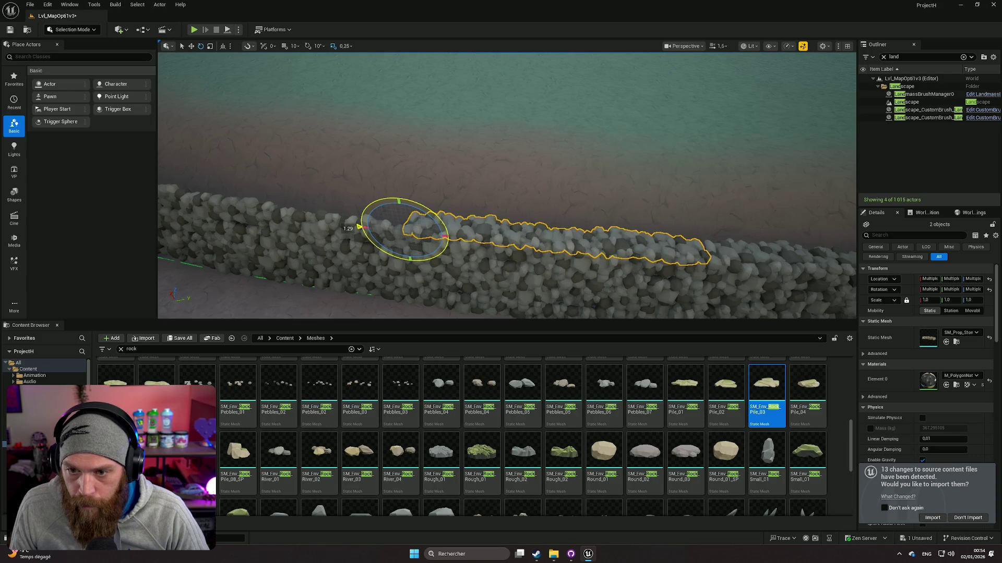
{"action": "left_click", "coordinate": [906, 102]}
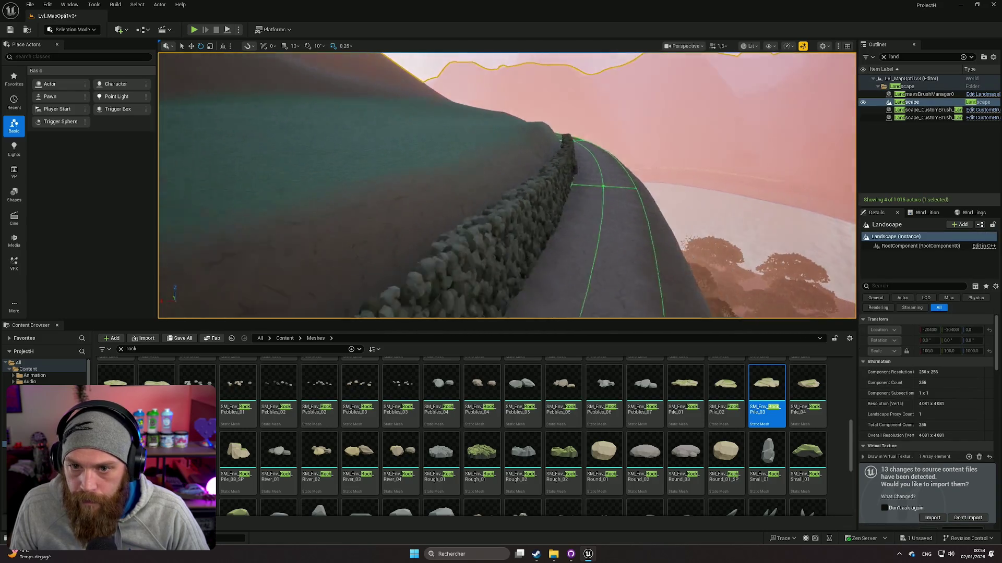
Select two adjacent wall segments further along and duplicate the pair, shifting the copies left along the wall
{"action": "mouse_move", "coordinate": [506, 235]}
{"action": "left_mouse_down"}
{"action": "mouse_move", "coordinate": [481, 172]}
{"action": "mouse_move", "coordinate": [490, 204]}
{"action": "mouse_move", "coordinate": [494, 187]}
{"action": "mouse_move", "coordinate": [467, 188]}
{"action": "mouse_move", "coordinate": [508, 186]}
{"action": "mouse_move", "coordinate": [498, 174]}
{"action": "mouse_move", "coordinate": [517, 186]}
{"action": "left_mouse_up"}
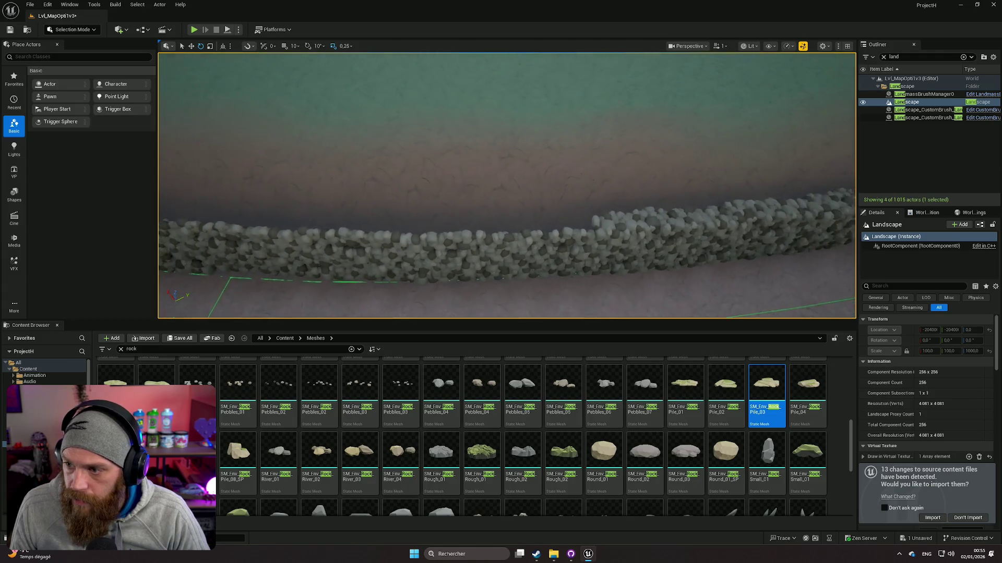
{"action": "left_click_drag", "start_coordinate": [518, 186], "coordinate": [514, 191]}
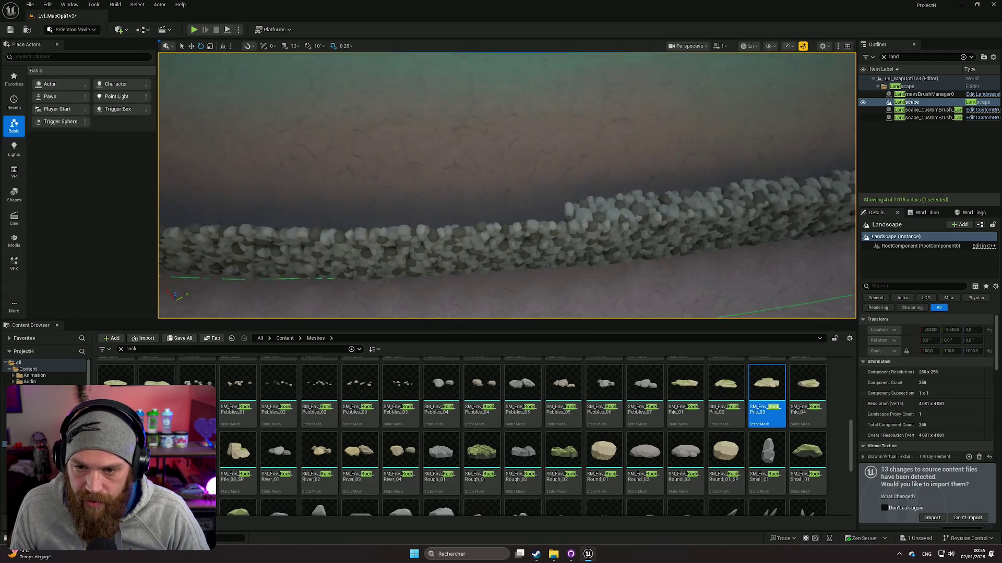
{"action": "left_click", "coordinate": [669, 198]}
{"action": "left_click", "coordinate": [767, 215], "text": "ctrl"}
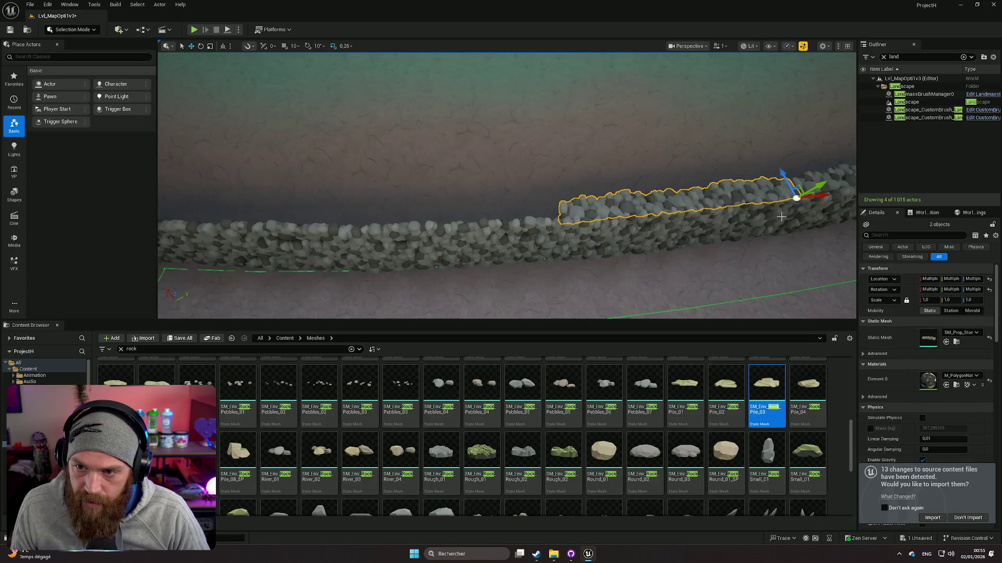
{"action": "left_click_drag", "start_coordinate": [826, 197], "coordinate": [702, 210]}
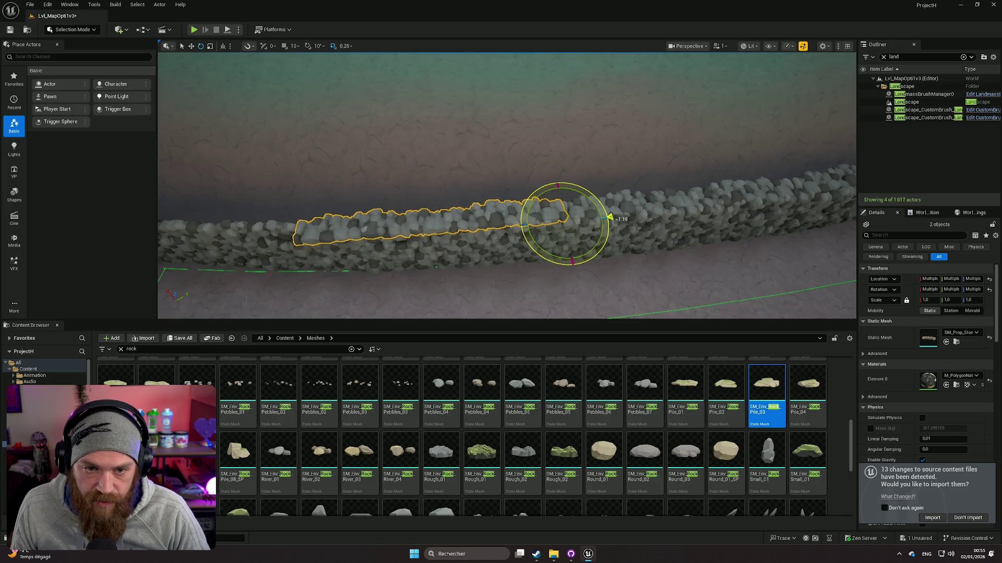
{"action": "mouse_move", "coordinate": [610, 218]}
{"action": "left_mouse_down"}
{"action": "mouse_move", "coordinate": [574, 208]}
{"action": "mouse_move", "coordinate": [522, 157]}
{"action": "mouse_move", "coordinate": [547, 198]}
{"action": "mouse_move", "coordinate": [574, 209]}
{"action": "mouse_move", "coordinate": [548, 198]}
{"action": "mouse_move", "coordinate": [522, 157]}
{"action": "mouse_move", "coordinate": [574, 209]}
{"action": "left_mouse_up"}
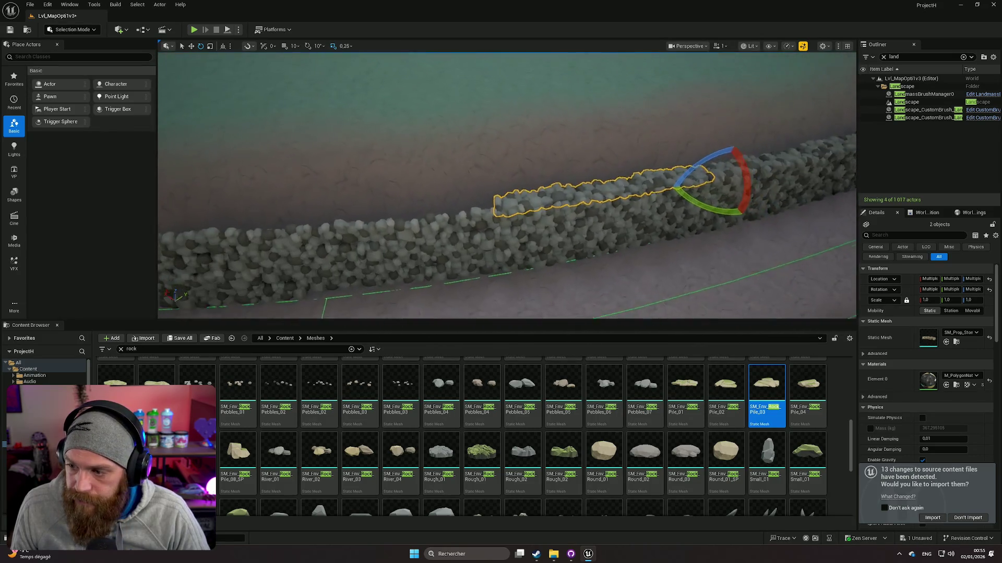
{"action": "left_click_drag", "start_coordinate": [552, 250], "coordinate": [543, 245]}
{"action": "key", "text": "w"}
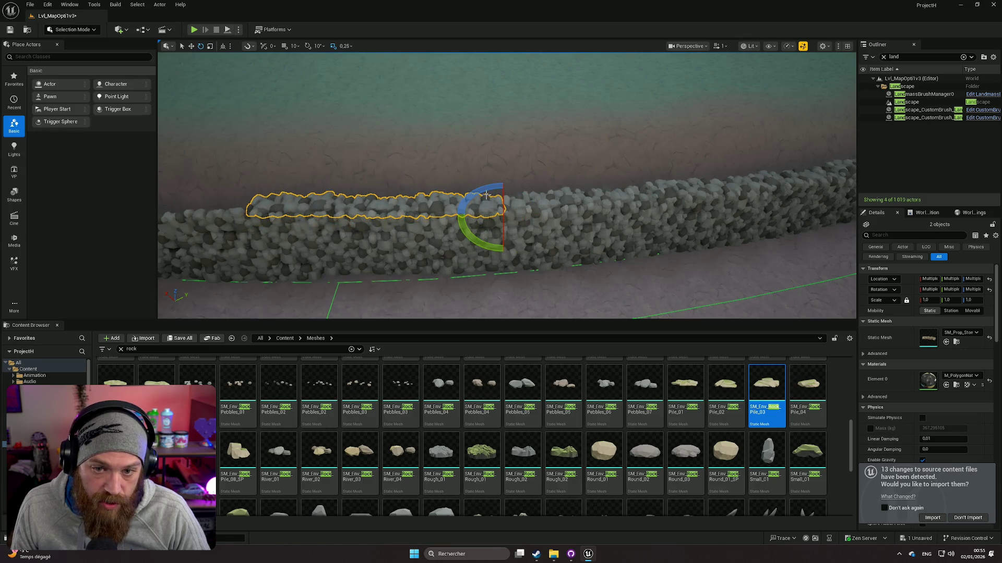
{"action": "left_click", "coordinate": [461, 164]}
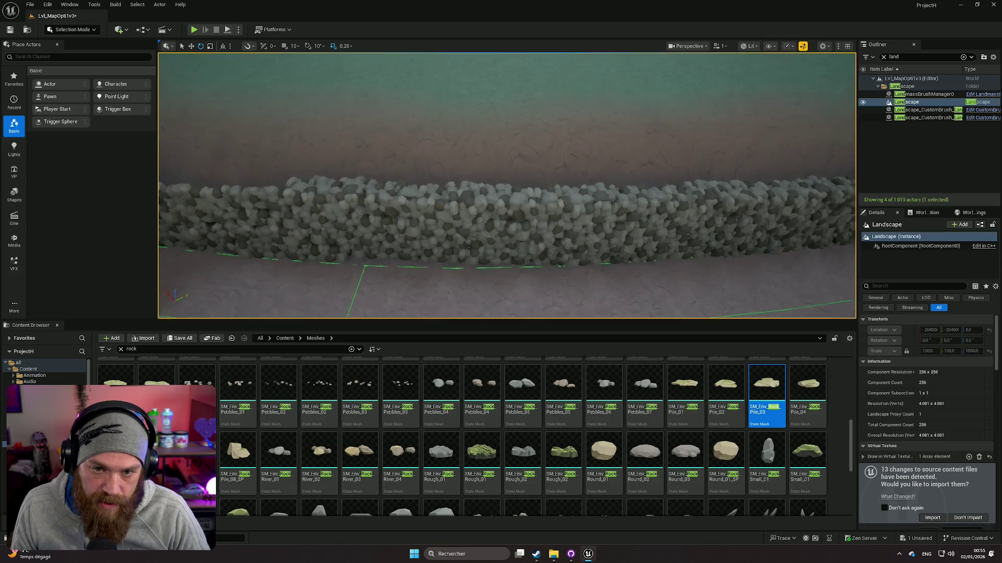
Duplicate a pair of wall segments along the wall and rotate the copies to follow its curve
{"action": "scroll", "coordinate": [461, 165], "scroll_direction": "up", "scroll_amount": 5}
{"action": "mouse_move", "coordinate": [461, 165]}
{"action": "left_mouse_down"}
{"action": "mouse_move", "coordinate": [485, 152]}
{"action": "mouse_move", "coordinate": [464, 167]}
{"action": "left_mouse_up"}
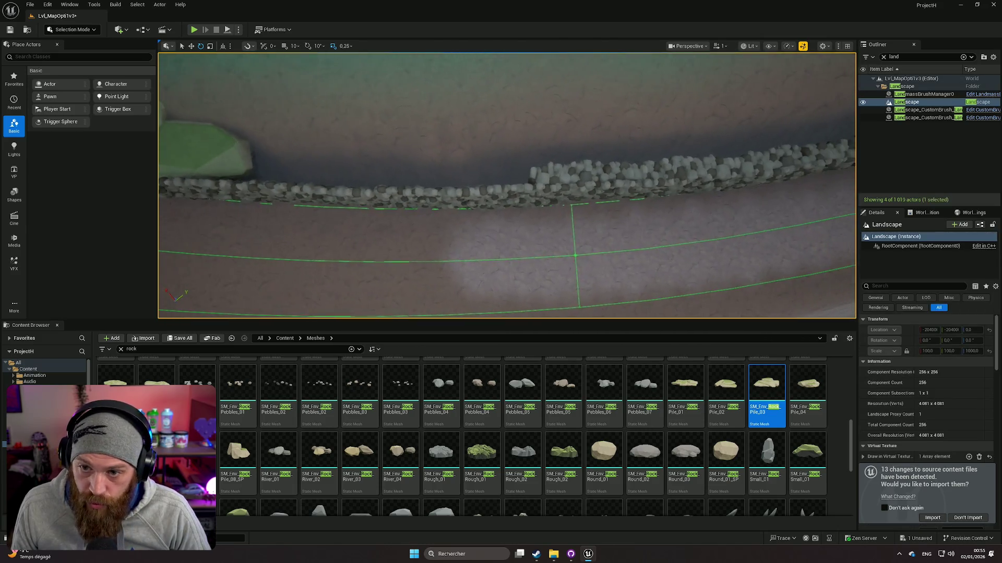
{"action": "left_click", "coordinate": [730, 165]}
{"action": "left_click", "coordinate": [655, 171], "text": "ctrl"}
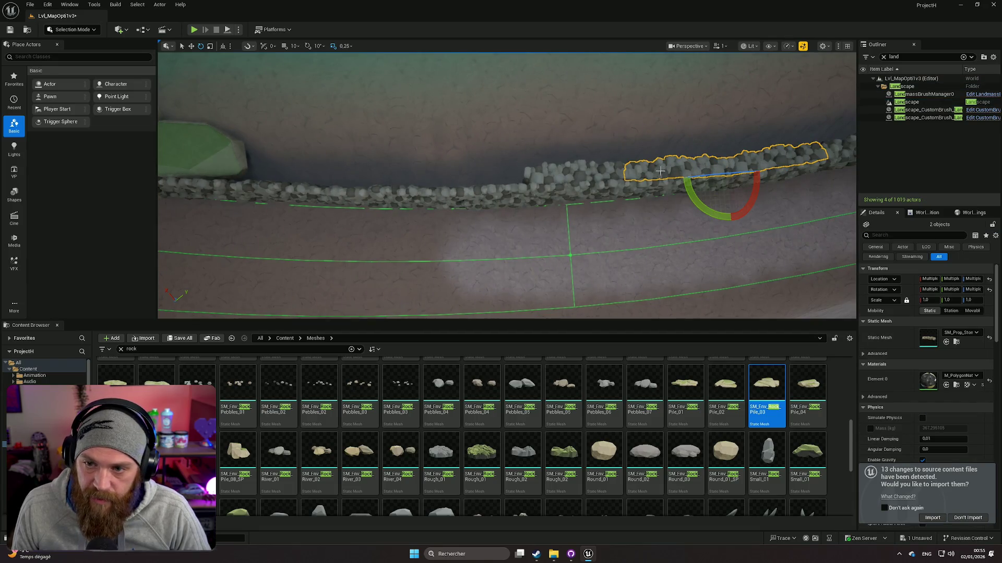
{"action": "left_click", "coordinate": [660, 171]}
{"action": "left_click", "coordinate": [602, 174], "text": "ctrl"}
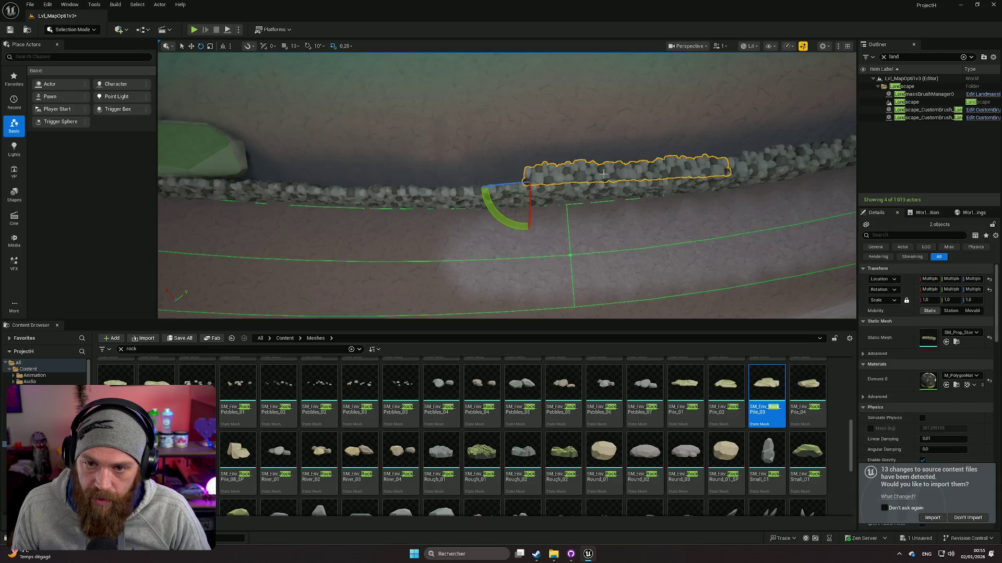
{"action": "mouse_move", "coordinate": [505, 187]}
{"action": "left_mouse_down"}
{"action": "mouse_move", "coordinate": [399, 188]}
{"action": "mouse_move", "coordinate": [277, 152]}
{"action": "mouse_move", "coordinate": [360, 151]}
{"action": "mouse_move", "coordinate": [536, 191]}
{"action": "left_mouse_up"}
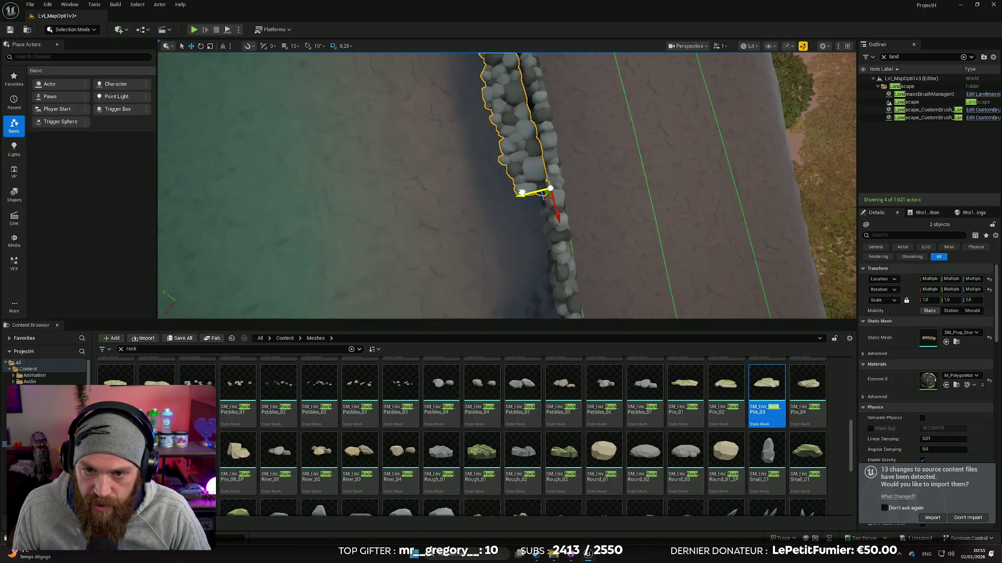
{"action": "mouse_move", "coordinate": [550, 202]}
{"action": "left_mouse_down"}
{"action": "mouse_move", "coordinate": [540, 172]}
{"action": "mouse_move", "coordinate": [523, 216]}
{"action": "left_mouse_up"}
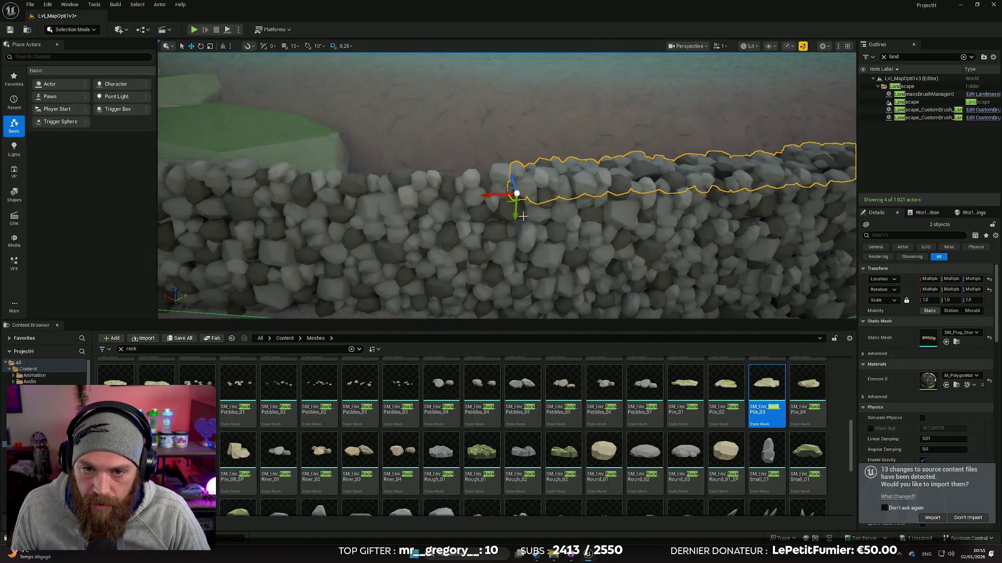
{"action": "key", "text": "e"}
{"action": "mouse_move", "coordinate": [360, 154]}
{"action": "left_mouse_down"}
{"action": "mouse_move", "coordinate": [306, 185]}
{"action": "mouse_move", "coordinate": [339, 232]}
{"action": "left_mouse_up"}
{"action": "mouse_move", "coordinate": [532, 260]}
{"action": "left_mouse_down"}
{"action": "mouse_move", "coordinate": [531, 229]}
{"action": "mouse_move", "coordinate": [574, 219]}
{"action": "mouse_move", "coordinate": [573, 182]}
{"action": "left_mouse_up"}
Select two more wall pieces and tilt them slightly to fit the wall's line
{"action": "mouse_move", "coordinate": [767, 176]}
{"action": "left_mouse_down"}
{"action": "mouse_move", "coordinate": [596, 208]}
{"action": "mouse_move", "coordinate": [570, 201]}
{"action": "mouse_move", "coordinate": [510, 226]}
{"action": "mouse_move", "coordinate": [529, 228]}
{"action": "left_mouse_up"}
{"action": "left_click", "coordinate": [597, 208]}
{"action": "left_click", "coordinate": [509, 226], "text": "ctrl"}
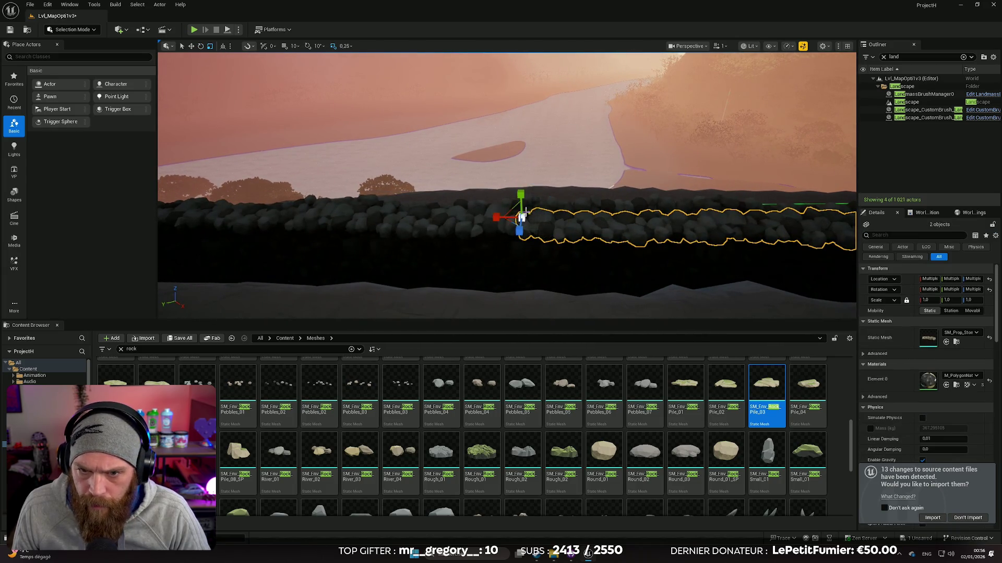
{"action": "left_click_drag", "start_coordinate": [520, 192], "coordinate": [515, 206]}
{"action": "key", "text": "e"}
{"action": "left_click_drag", "start_coordinate": [364, 188], "coordinate": [362, 184]}
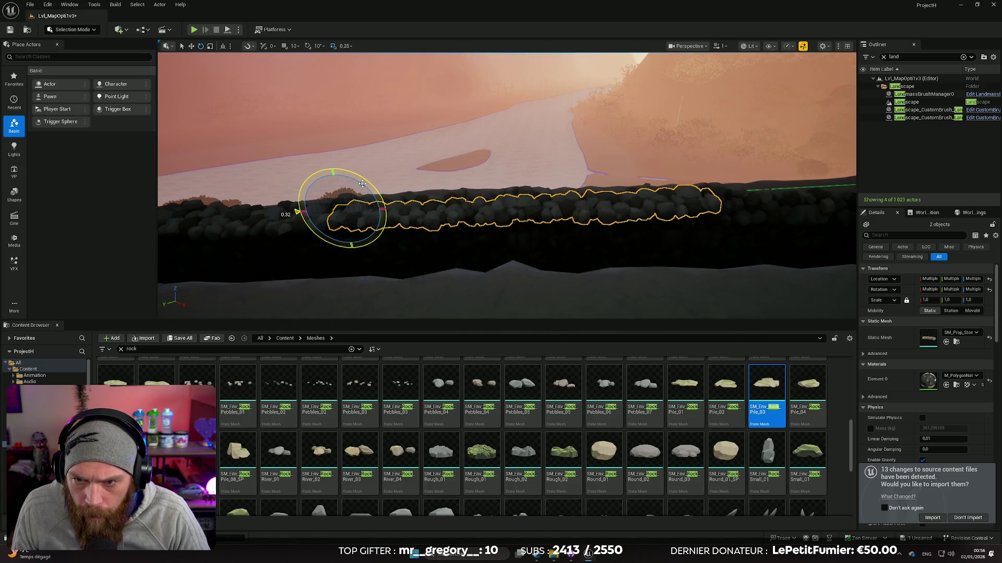
{"action": "mouse_move", "coordinate": [296, 211]}
{"action": "left_mouse_down"}
{"action": "mouse_move", "coordinate": [420, 209]}
{"action": "mouse_move", "coordinate": [407, 227]}
{"action": "mouse_move", "coordinate": [383, 208]}
{"action": "left_mouse_up"}
{"action": "left_click", "coordinate": [409, 205]}
{"action": "scroll", "coordinate": [396, 209], "scroll_direction": "down", "scroll_amount": 2}
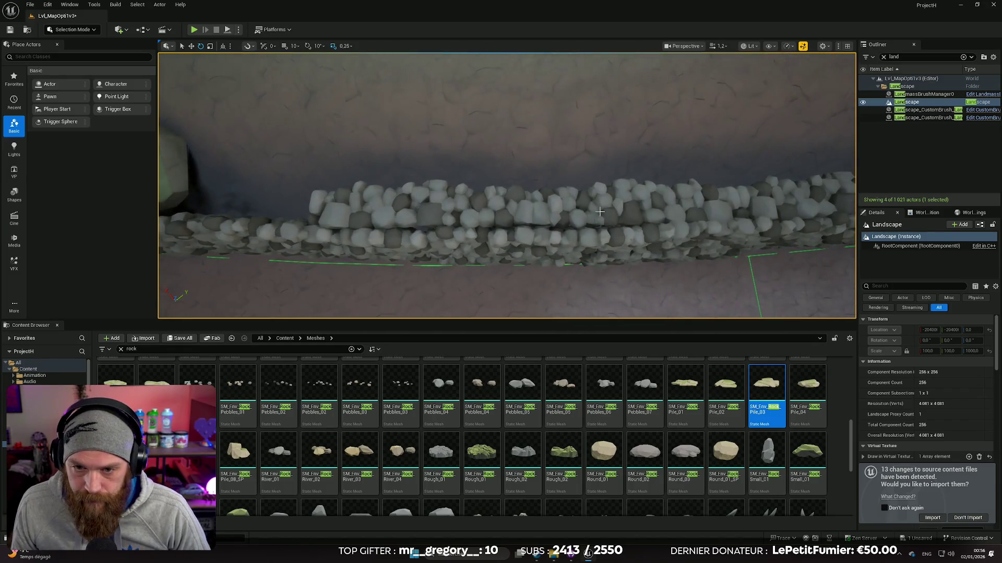
Adjust one stone-wall segment's rotation slightly
{"action": "left_click", "coordinate": [624, 231]}
{"action": "key", "text": "e"}
{"action": "left_click_drag", "start_coordinate": [702, 236], "coordinate": [679, 239]}
{"action": "left_click", "coordinate": [389, 208]}
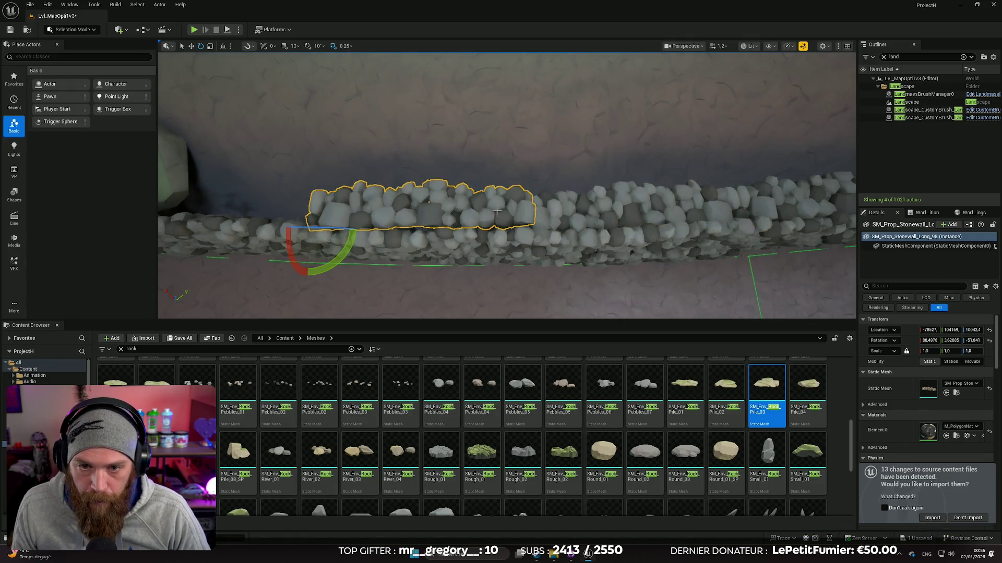
Select the large green rock piles beside the wall and delete them
{"action": "left_click_drag", "start_coordinate": [388, 209], "coordinate": [360, 209]}
{"action": "left_click", "coordinate": [503, 198]}
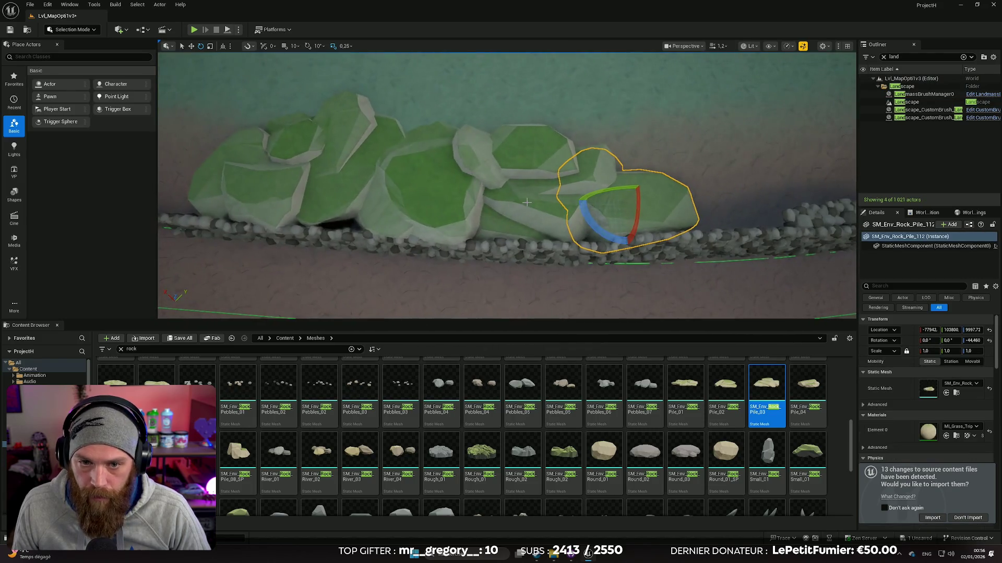
{"action": "left_click", "coordinate": [447, 197], "text": "ctrl"}
{"action": "left_click", "coordinate": [313, 188], "text": "ctrl"}
{"action": "scroll", "coordinate": [404, 196], "scroll_direction": "up", "scroll_amount": 3}
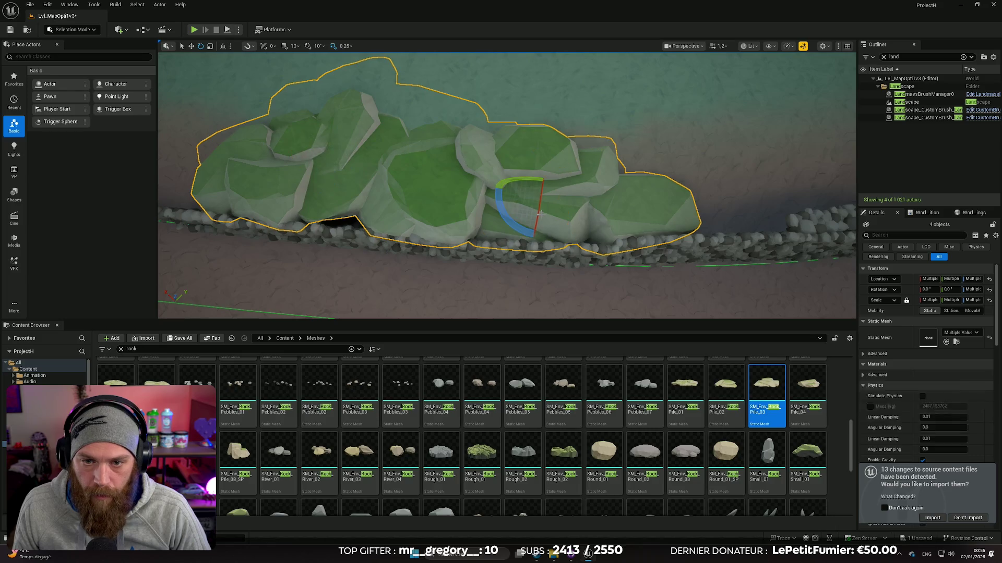
{"action": "key", "text": "Delete"}
Select two stacked wall pieces and nudge them slightly left along the wall
{"action": "left_click", "coordinate": [545, 213]}
{"action": "left_click_drag", "start_coordinate": [543, 214], "coordinate": [682, 219]}
{"action": "left_click", "coordinate": [682, 219]}
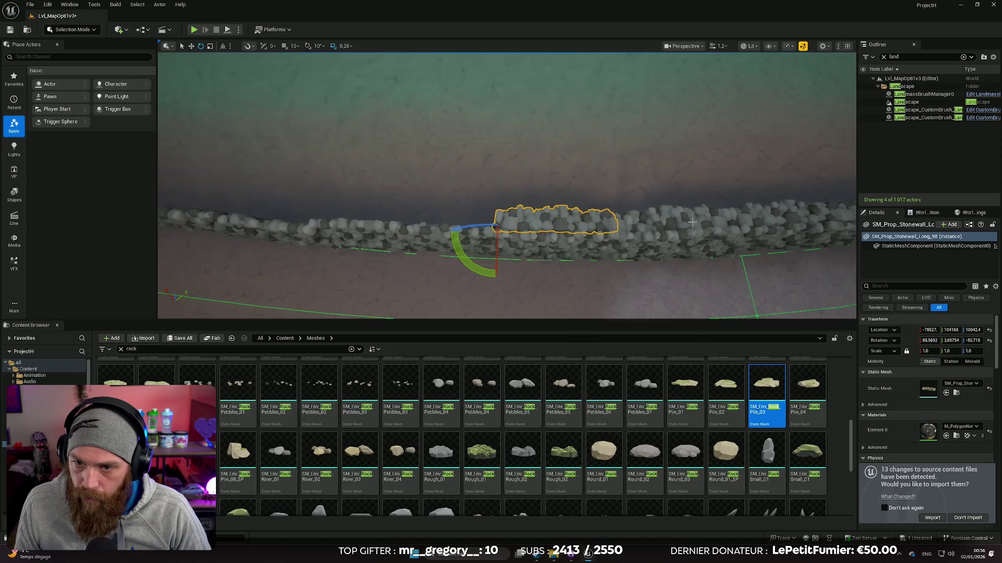
{"action": "left_click", "coordinate": [678, 219], "text": "ctrl"}
{"action": "mouse_move", "coordinate": [744, 233]}
{"action": "left_mouse_down"}
{"action": "mouse_move", "coordinate": [751, 230]}
{"action": "mouse_move", "coordinate": [595, 228]}
{"action": "mouse_move", "coordinate": [749, 220]}
{"action": "mouse_move", "coordinate": [747, 229]}
{"action": "mouse_move", "coordinate": [487, 235]}
{"action": "mouse_move", "coordinate": [487, 212]}
{"action": "left_mouse_up"}
Deselect the wall pieces by clicking the landscape
{"action": "left_click", "coordinate": [906, 102]}
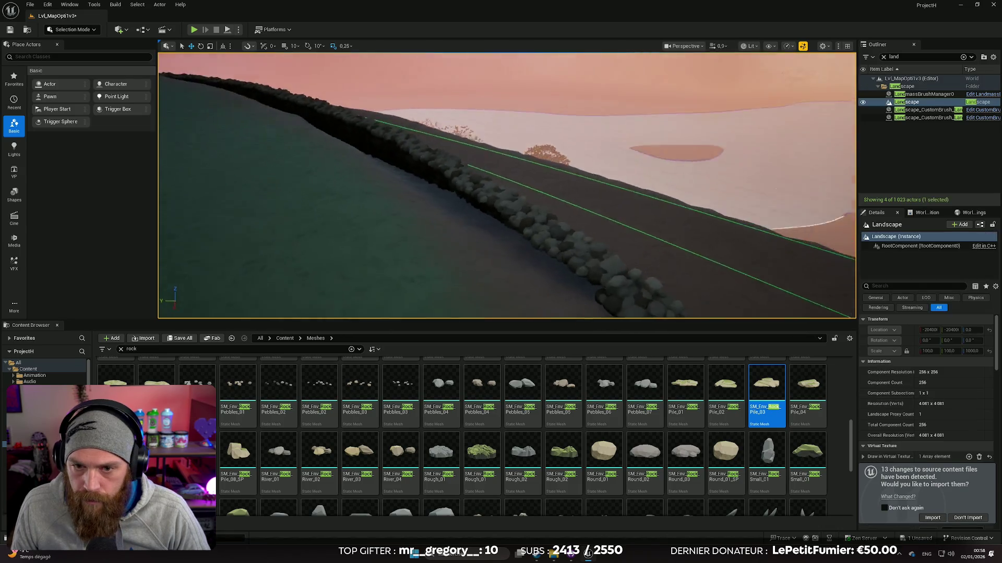
Fly along the road and stone wall toward the hillside, then select a wall segment near the bend
{"action": "scroll", "coordinate": [501, 167], "scroll_direction": "up", "scroll_amount": 2}
{"action": "key", "text": "s"}
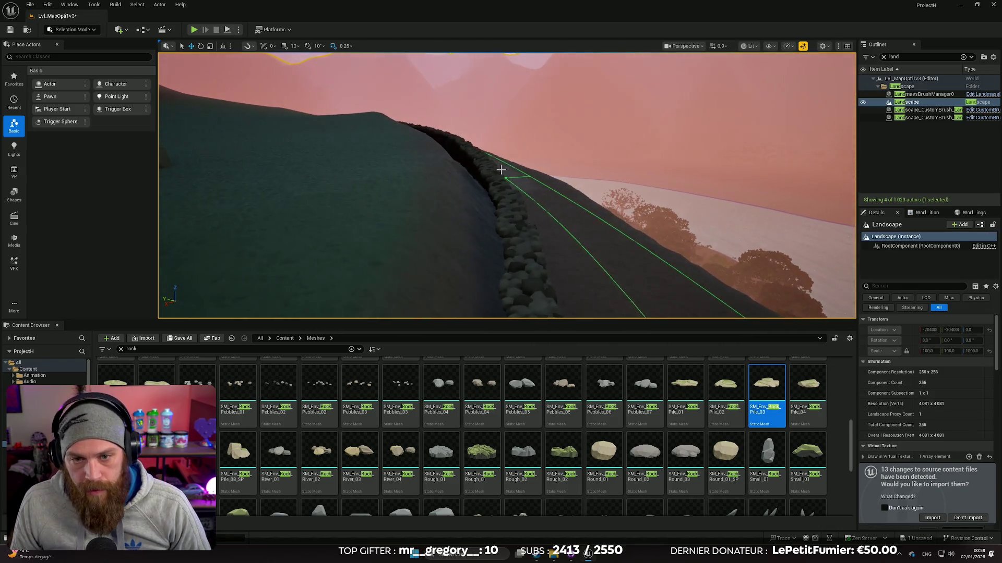
{"action": "scroll", "coordinate": [413, 54], "scroll_direction": "up", "scroll_amount": 1}
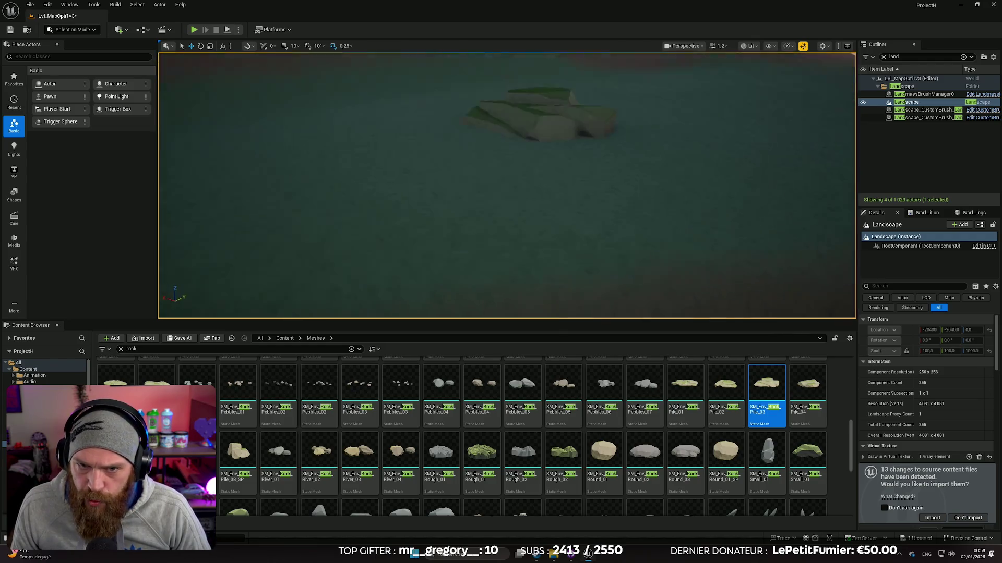
{"action": "scroll", "coordinate": [413, 55], "scroll_direction": "down", "scroll_amount": 1}
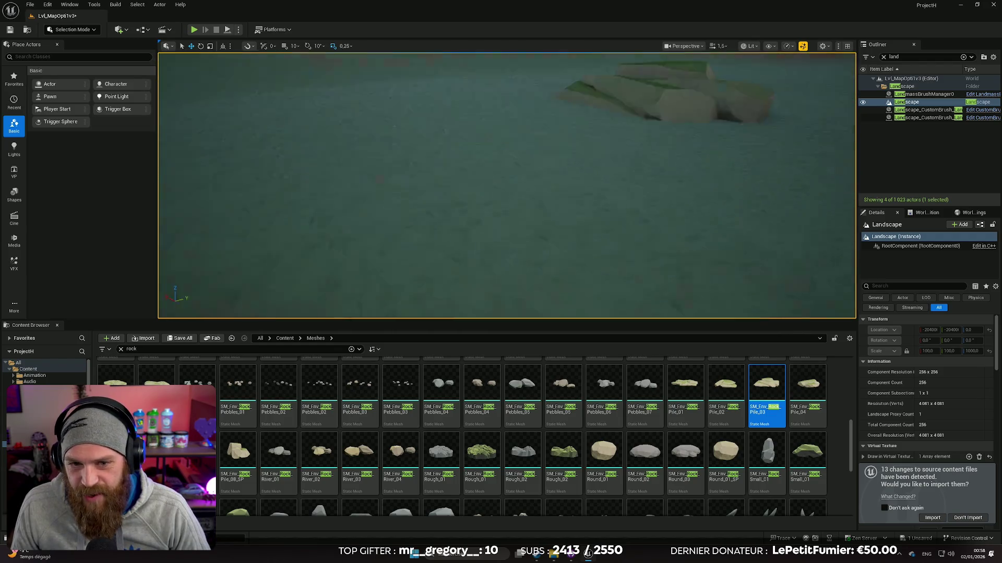
{"action": "key", "text": "w"}
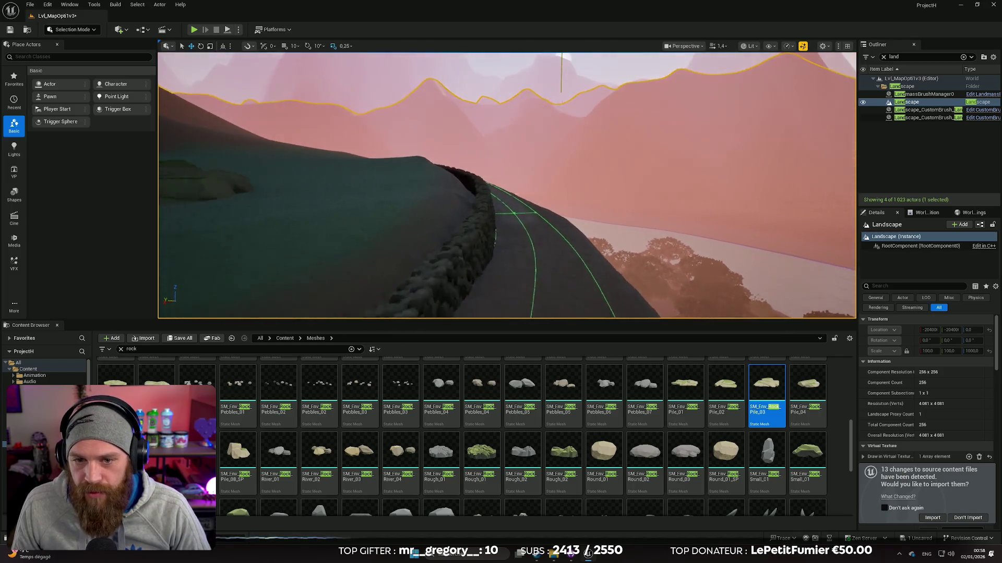
{"action": "key", "text": "w"}
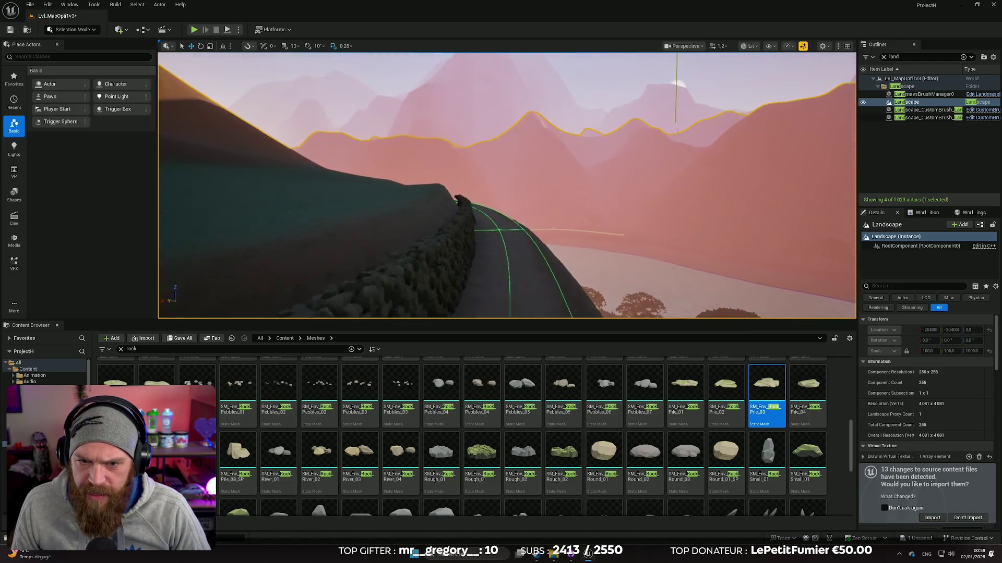
{"action": "key", "text": "w"}
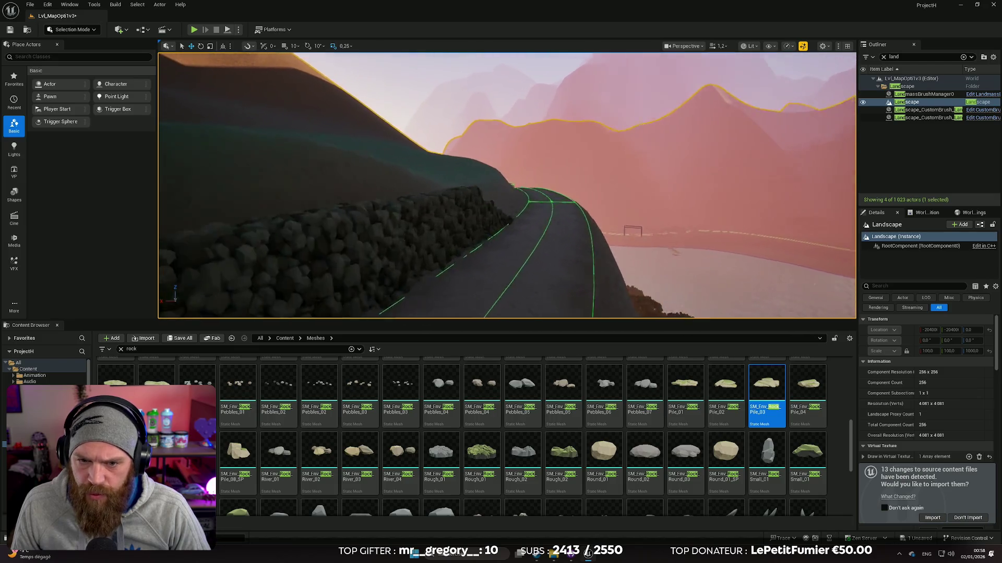
{"action": "key", "text": "w"}
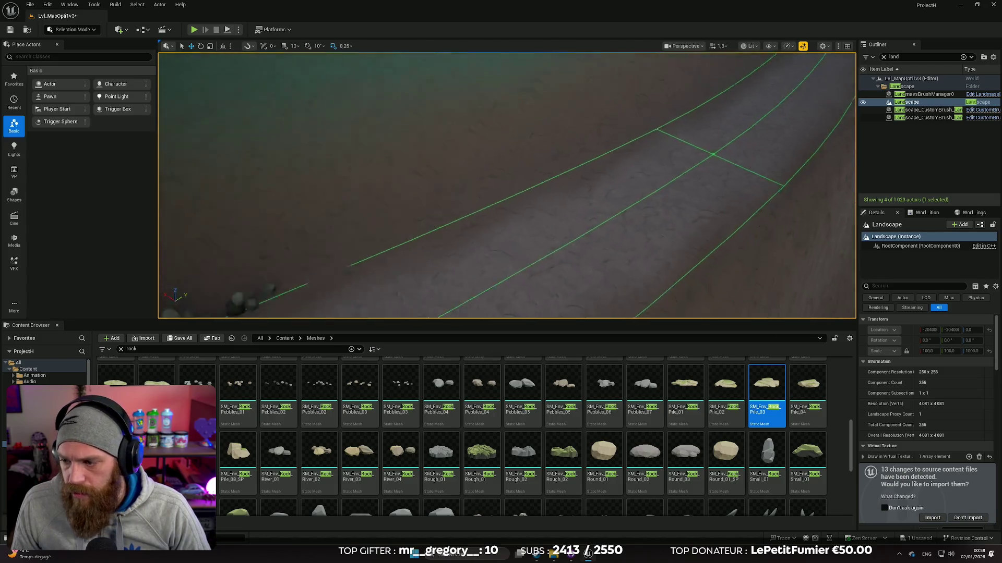
{"action": "scroll", "coordinate": [506, 185], "scroll_direction": "up", "scroll_amount": 2}
{"action": "key", "text": "w"}
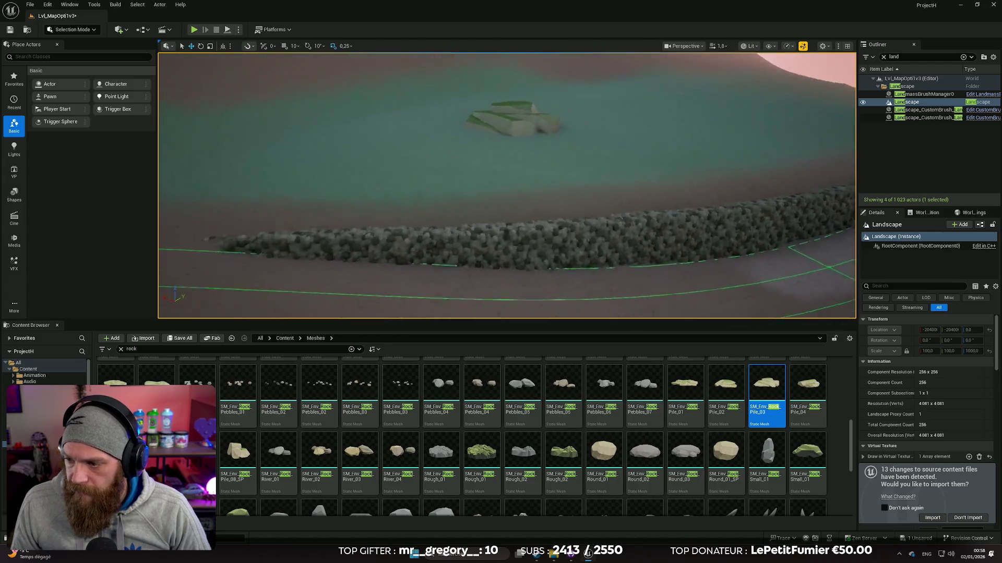
{"action": "key", "text": "w"}
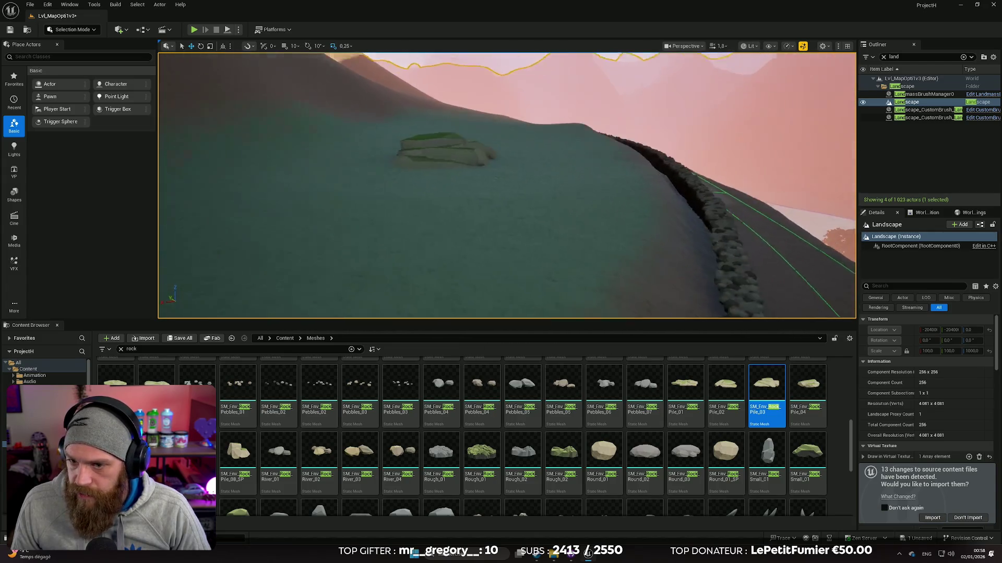
{"action": "key", "text": "s"}
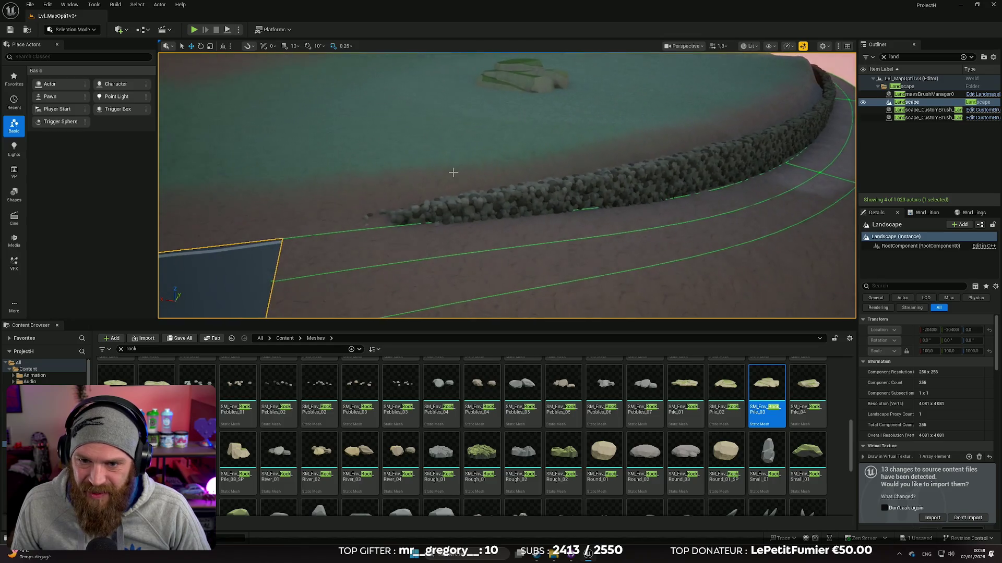
{"action": "left_click", "coordinate": [503, 194]}
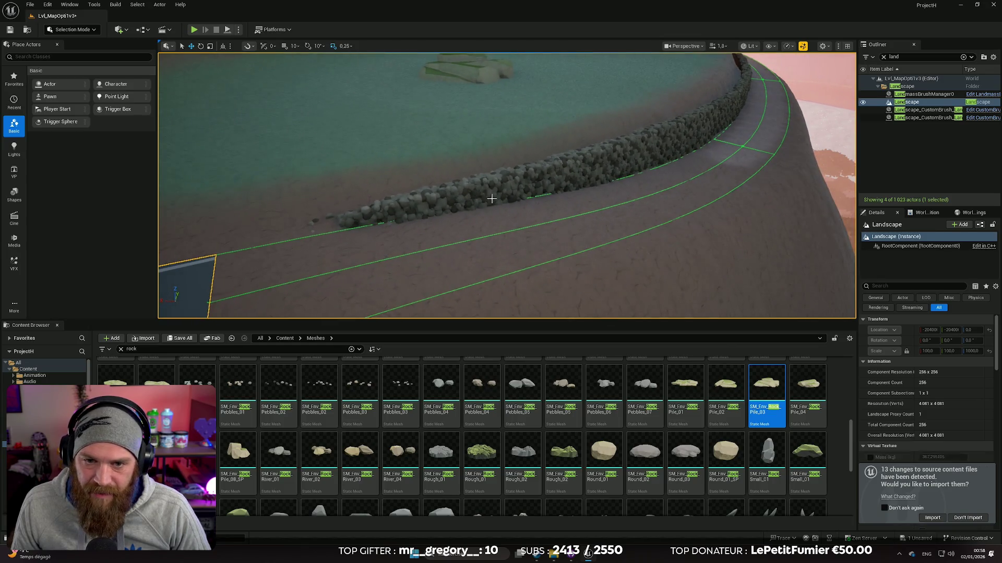
Ctrl-select several stone wall pieces along the bend, ending at the piece near the bend
{"action": "left_click", "coordinate": [449, 209], "text": "ctrl"}
{"action": "left_click", "coordinate": [532, 178], "text": "ctrl"}
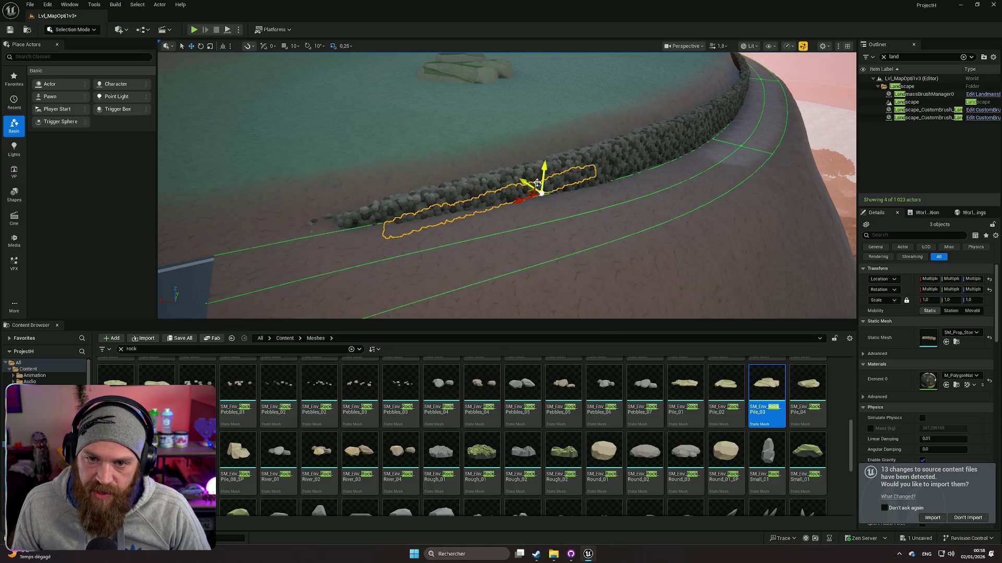
{"action": "left_click", "coordinate": [522, 180], "text": "ctrl"}
{"action": "left_click", "coordinate": [485, 190], "text": "ctrl"}
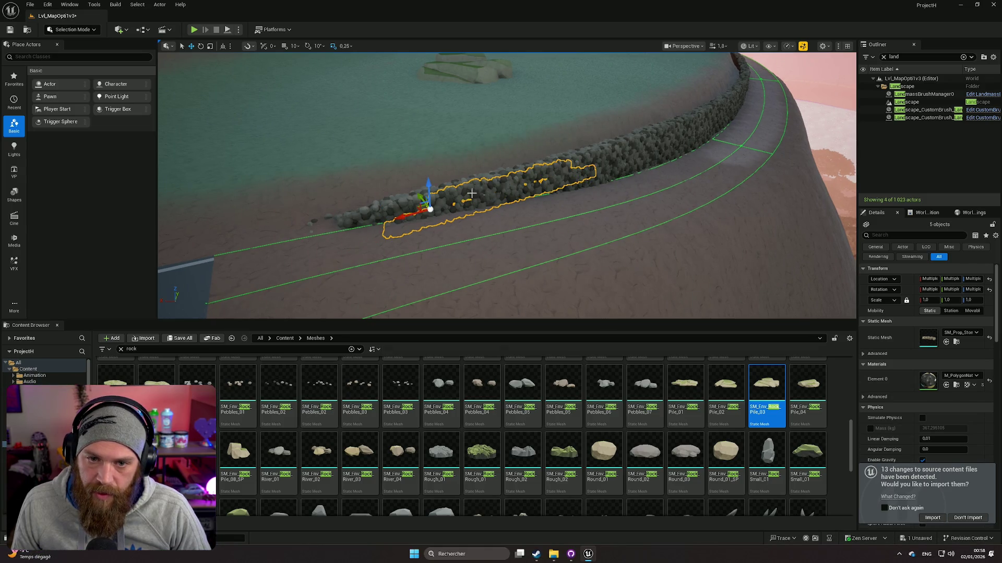
{"action": "left_click", "coordinate": [611, 158], "text": "ctrl"}
{"action": "left_click", "coordinate": [647, 142], "text": "ctrl"}
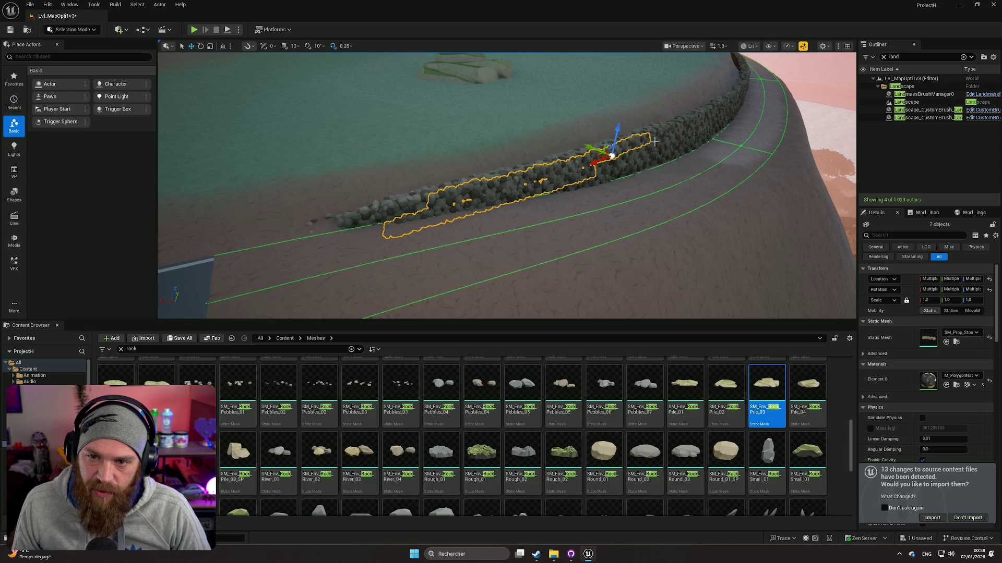
{"action": "left_click", "coordinate": [659, 145], "text": "ctrl"}
{"action": "left_click", "coordinate": [661, 145], "text": "ctrl"}
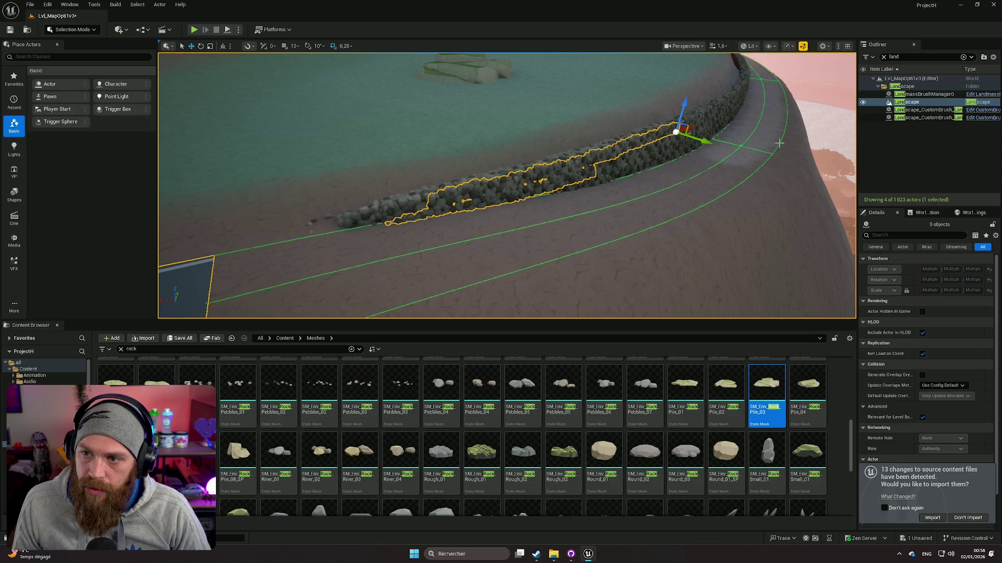
Start a fresh selection and Ctrl-add wall rocks leftward until about 14 are selected
{"action": "scroll", "coordinate": [691, 164], "scroll_direction": "up", "scroll_amount": 1}
{"action": "left_click", "coordinate": [688, 163]}
{"action": "left_click", "coordinate": [659, 142]}
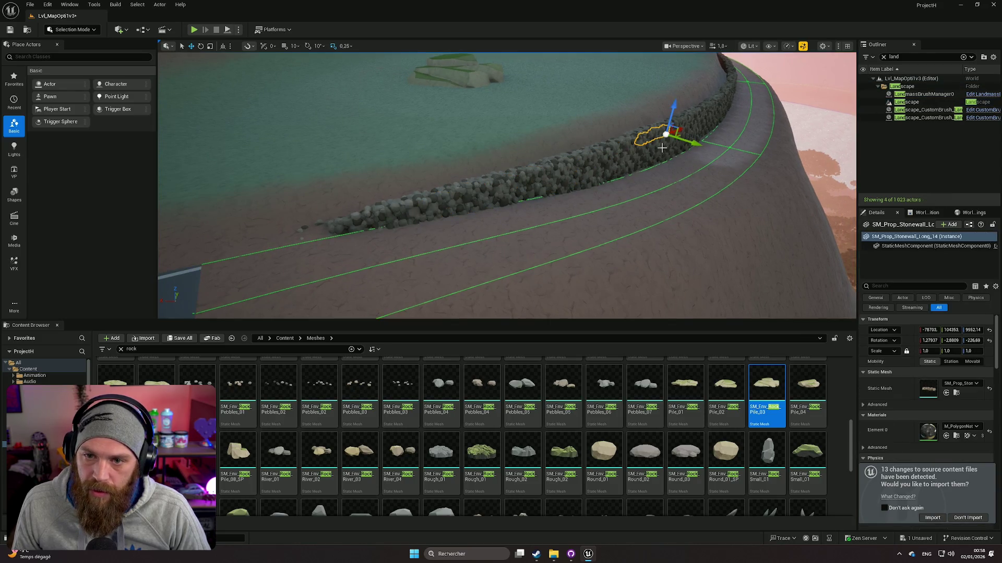
{"action": "left_click", "coordinate": [661, 150], "text": "ctrl"}
{"action": "left_click", "coordinate": [652, 146], "text": "ctrl"}
{"action": "left_click", "coordinate": [651, 163], "text": "ctrl"}
{"action": "left_click", "coordinate": [650, 158], "text": "ctrl"}
{"action": "left_click", "coordinate": [662, 145], "text": "ctrl"}
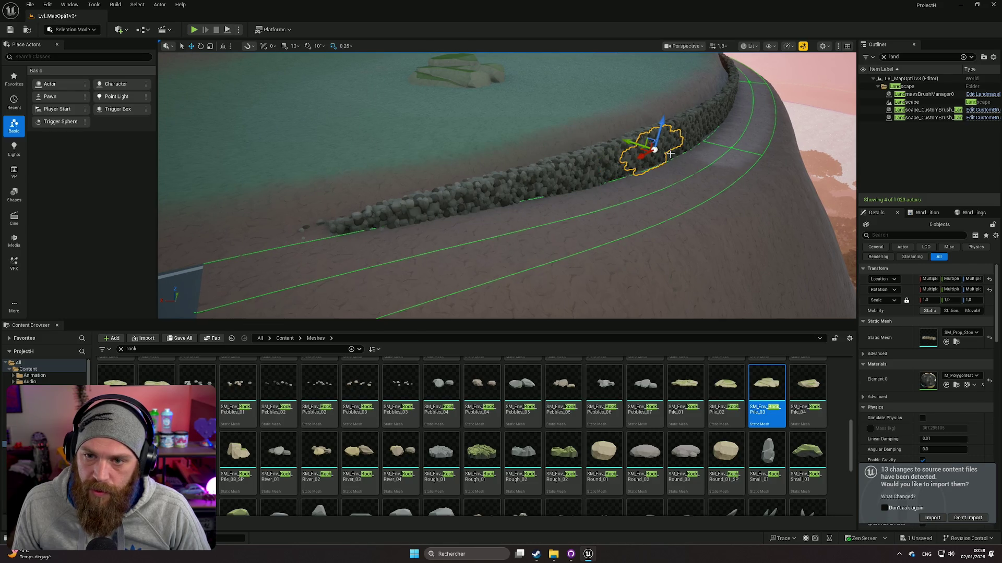
{"action": "left_click", "coordinate": [629, 164], "text": "ctrl"}
{"action": "left_click", "coordinate": [620, 175], "text": "ctrl"}
{"action": "left_click", "coordinate": [610, 157], "text": "ctrl"}
{"action": "left_click", "coordinate": [600, 159], "text": "ctrl"}
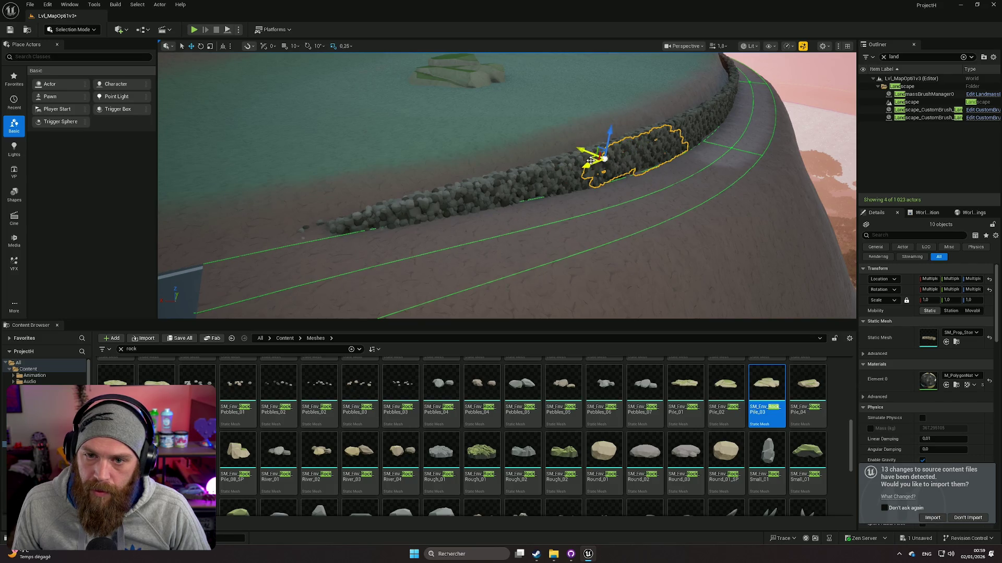
{"action": "left_click", "coordinate": [557, 171], "text": "ctrl"}
{"action": "left_click", "coordinate": [529, 180], "text": "ctrl"}
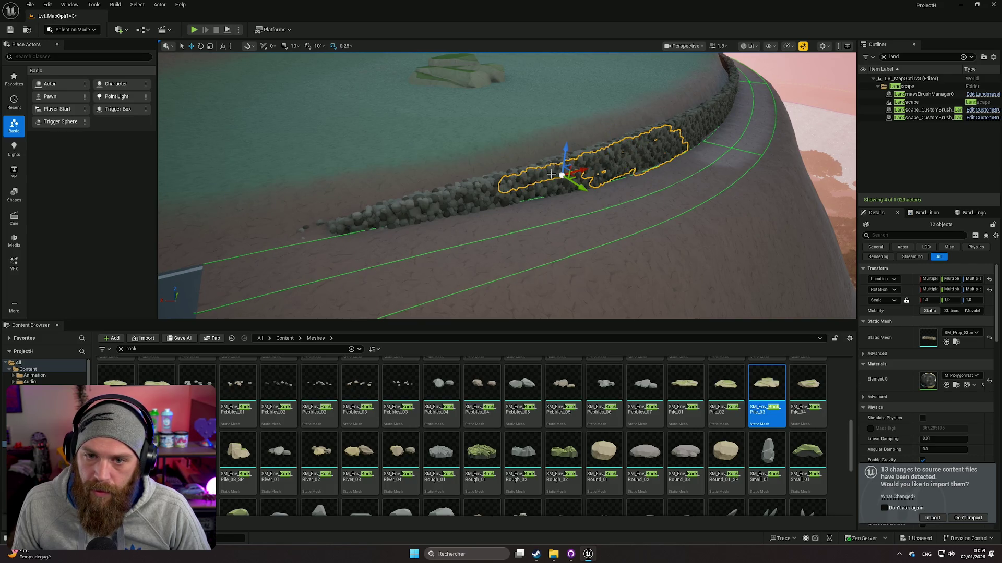
{"action": "left_click", "coordinate": [566, 184], "text": "ctrl"}
{"action": "left_click", "coordinate": [591, 187], "text": "ctrl"}
{"action": "mouse_move", "coordinate": [591, 187]}
{"action": "left_mouse_down"}
{"action": "mouse_move", "coordinate": [522, 208]}
{"action": "mouse_move", "coordinate": [595, 191]}
{"action": "mouse_move", "coordinate": [541, 227]}
{"action": "mouse_move", "coordinate": [523, 226]}
{"action": "left_mouse_up"}
Undo the accidental water body selection, the stray wall rock moves and part of the selection
{"action": "left_click_drag", "start_coordinate": [486, 218], "coordinate": [521, 211]}
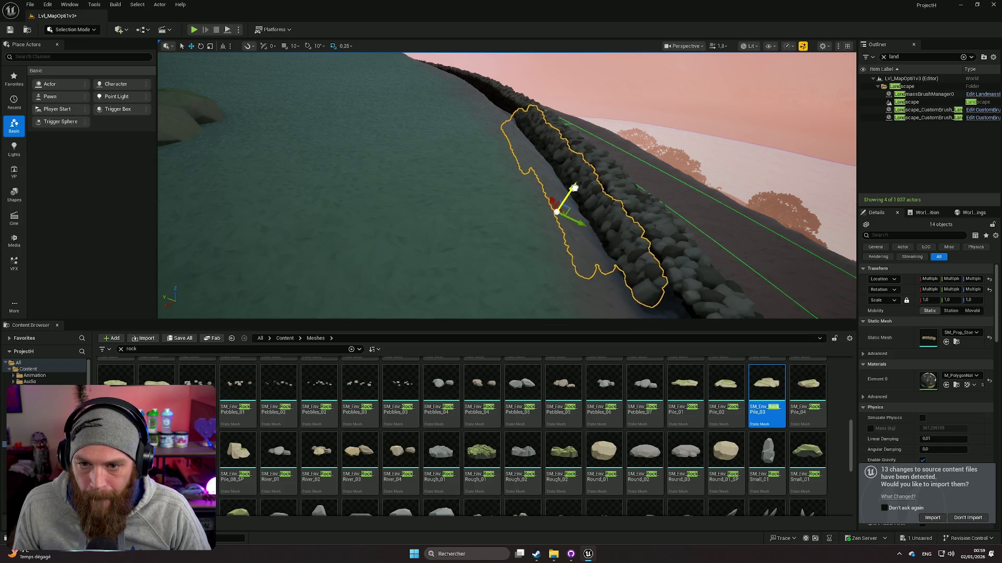
{"action": "mouse_move", "coordinate": [501, 219]}
{"action": "left_mouse_down"}
{"action": "mouse_move", "coordinate": [490, 136]}
{"action": "mouse_move", "coordinate": [472, 125]}
{"action": "left_mouse_up"}
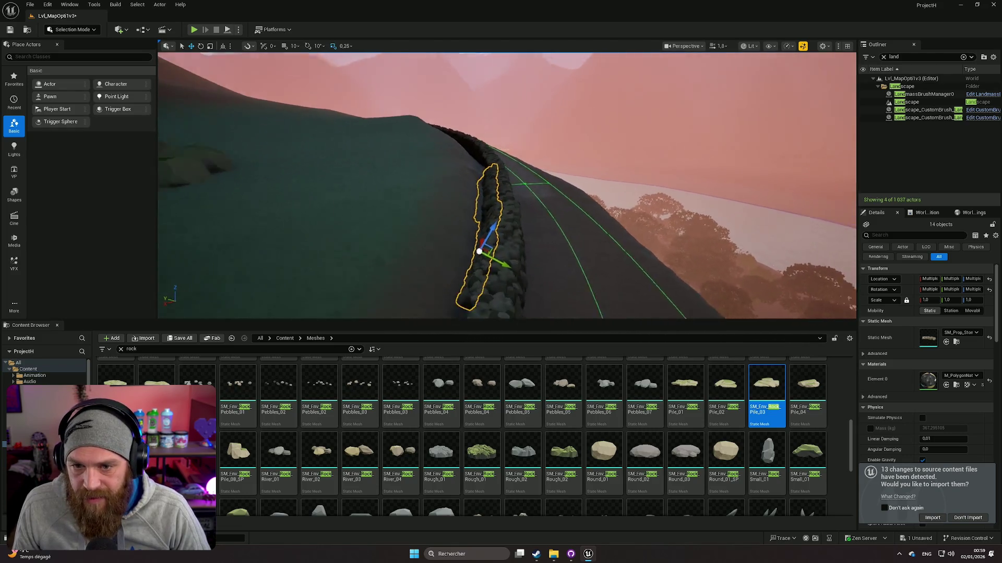
{"action": "left_click", "coordinate": [313, 209]}
{"action": "mouse_move", "coordinate": [313, 209]}
{"action": "left_mouse_down"}
{"action": "mouse_move", "coordinate": [334, 188]}
{"action": "mouse_move", "coordinate": [323, 162]}
{"action": "mouse_move", "coordinate": [331, 209]}
{"action": "left_mouse_up"}
{"action": "left_click_drag", "start_coordinate": [574, 208], "coordinate": [600, 210]}
{"action": "key", "text": "ctrl+z"}
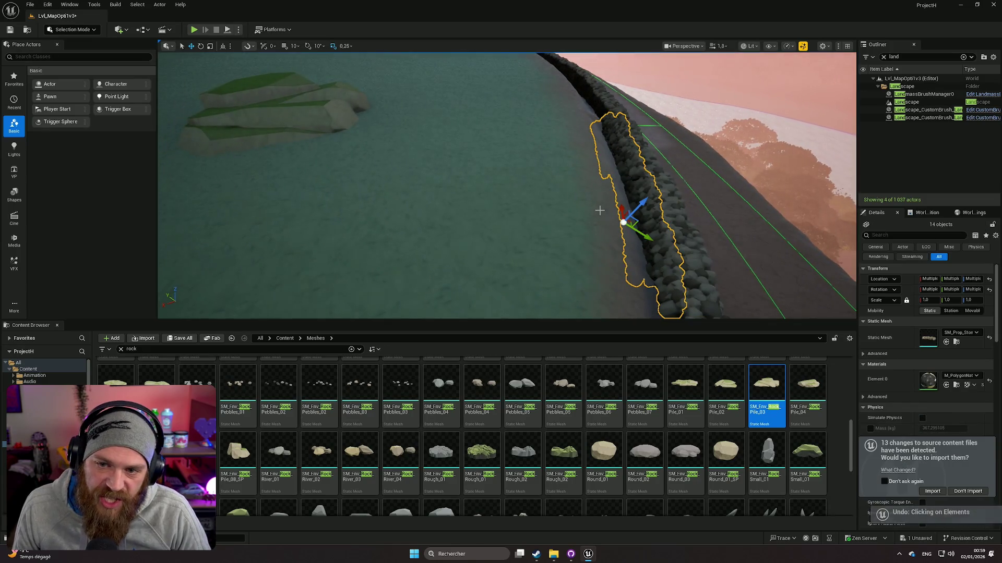
{"action": "key", "text": "ctrl+z"}
{"action": "key", "text": "ctrl+z"}
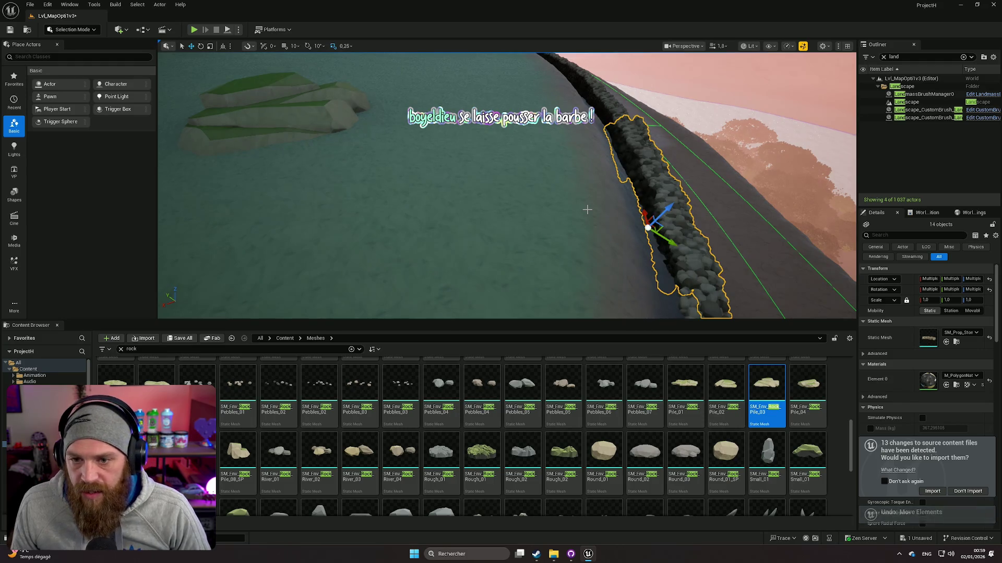
{"action": "mouse_move", "coordinate": [587, 210]}
{"action": "left_mouse_down"}
{"action": "mouse_move", "coordinate": [605, 209]}
{"action": "mouse_move", "coordinate": [582, 209]}
{"action": "left_mouse_up"}
{"action": "key", "text": "ctrl+z"}
{"action": "key", "text": "ctrl+z"}
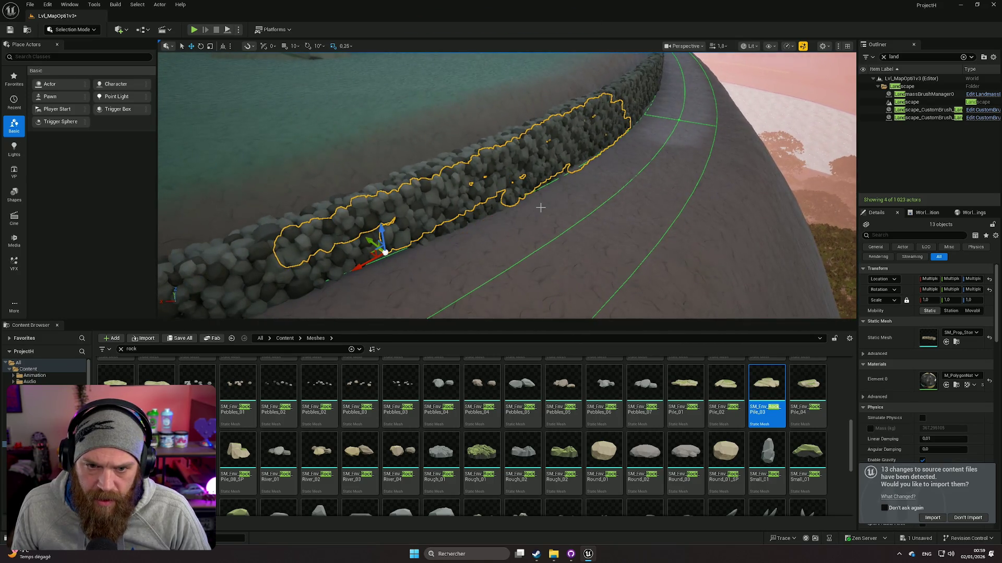
{"action": "key", "text": "ctrl+z"}
{"action": "key", "text": "ctrl+z"}
Place SM_Env_Rock_Pile_01 from the Content Browser on the ground beside the wall
{"action": "mouse_move", "coordinate": [541, 207]}
{"action": "left_mouse_down"}
{"action": "mouse_move", "coordinate": [469, 208]}
{"action": "mouse_move", "coordinate": [527, 227]}
{"action": "left_mouse_up"}
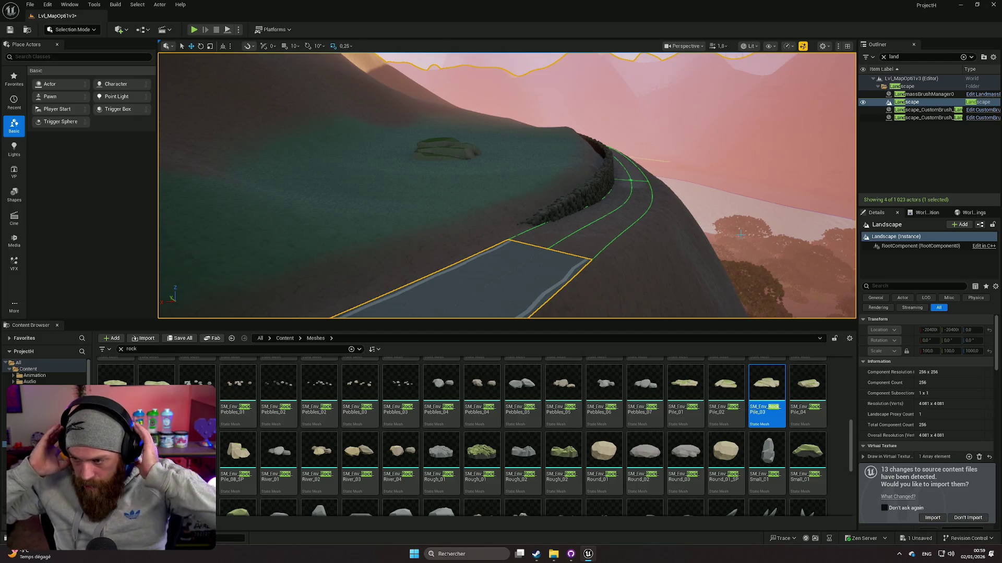
{"action": "mouse_move", "coordinate": [688, 144]}
{"action": "left_mouse_down"}
{"action": "mouse_move", "coordinate": [678, 125]}
{"action": "mouse_move", "coordinate": [658, 306]}
{"action": "left_mouse_up"}
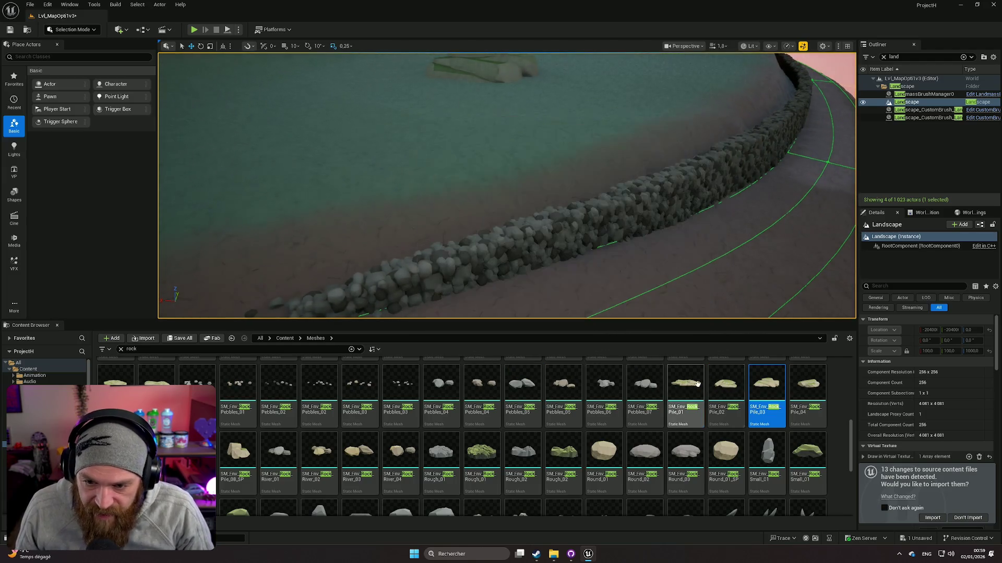
{"action": "mouse_move", "coordinate": [685, 388]}
{"action": "left_mouse_down"}
{"action": "mouse_move", "coordinate": [468, 148]}
{"action": "mouse_move", "coordinate": [471, 227]}
{"action": "mouse_move", "coordinate": [642, 280]}
{"action": "left_mouse_up"}
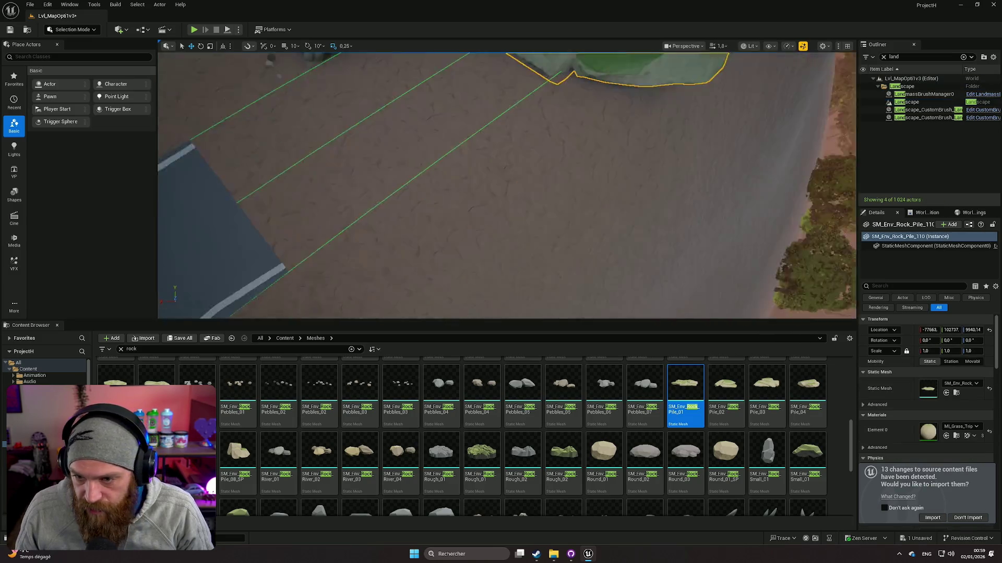
Delete the rock pile and place SM_Env_Rock_14 beside the wall instead
{"action": "scroll", "coordinate": [646, 249], "scroll_direction": "down", "scroll_amount": 3}
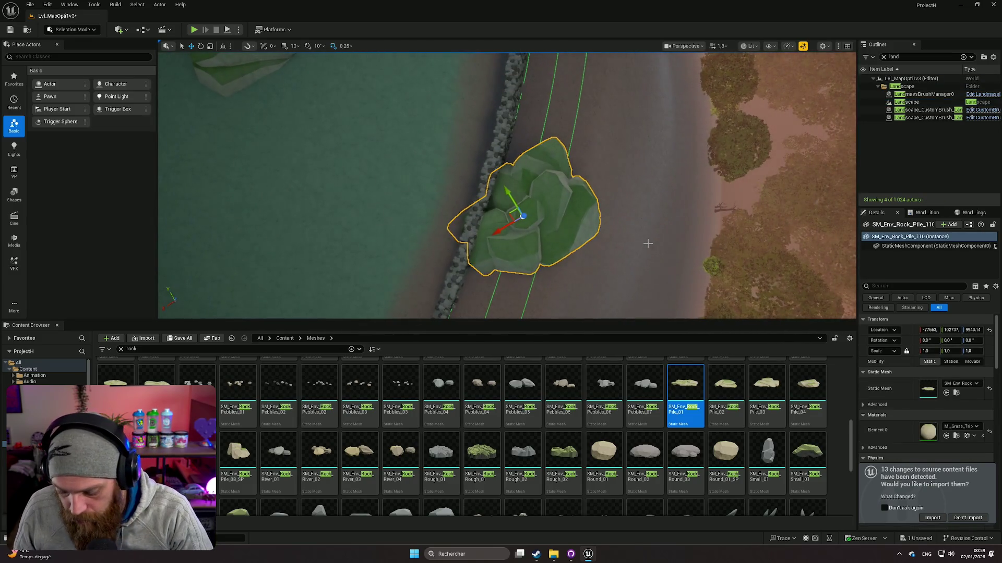
{"action": "key", "text": "Delete"}
{"action": "scroll", "coordinate": [677, 413], "scroll_direction": "down", "scroll_amount": 5}
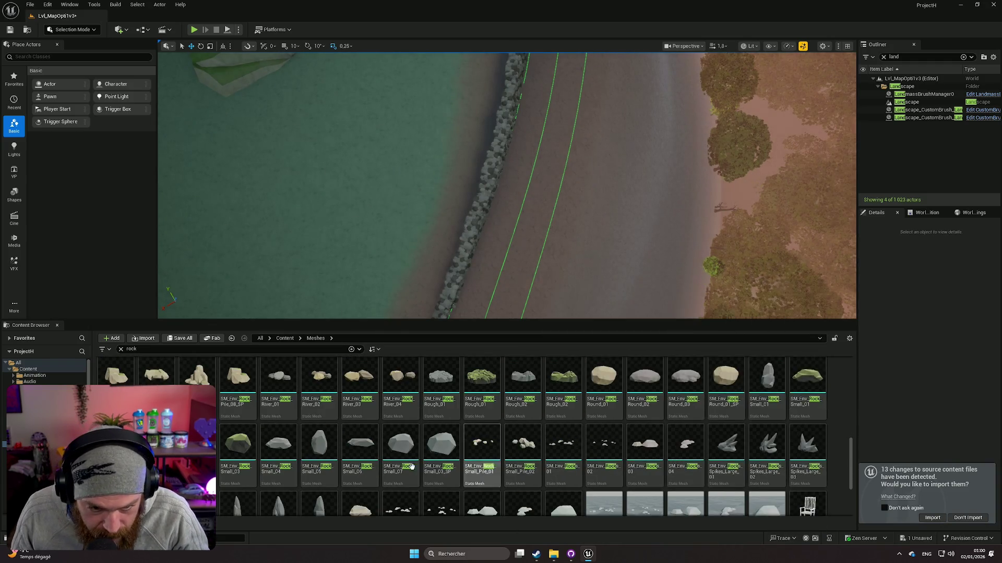
{"action": "scroll", "coordinate": [480, 445], "scroll_direction": "up", "scroll_amount": 10}
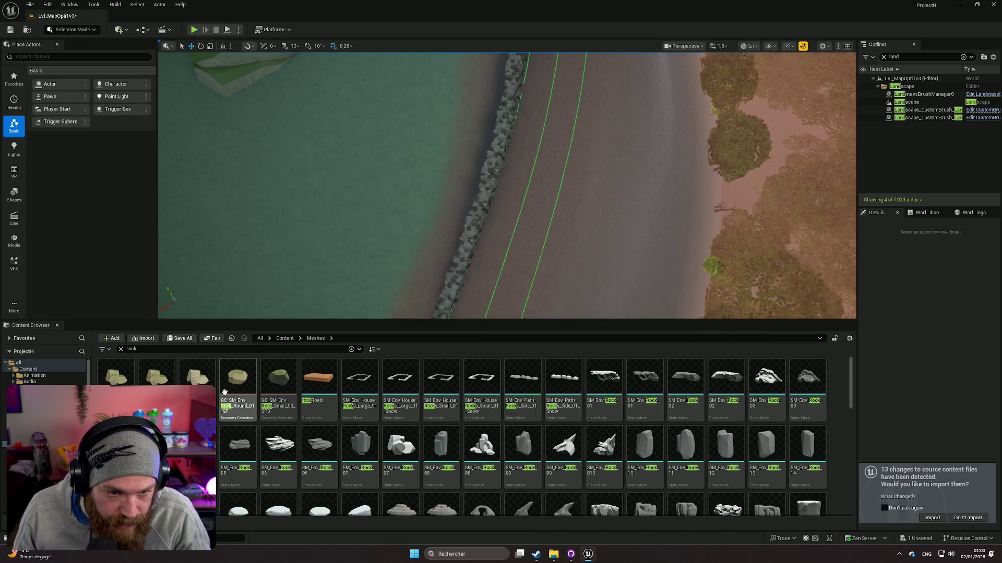
{"action": "scroll", "coordinate": [590, 444], "scroll_direction": "down", "scroll_amount": 1}
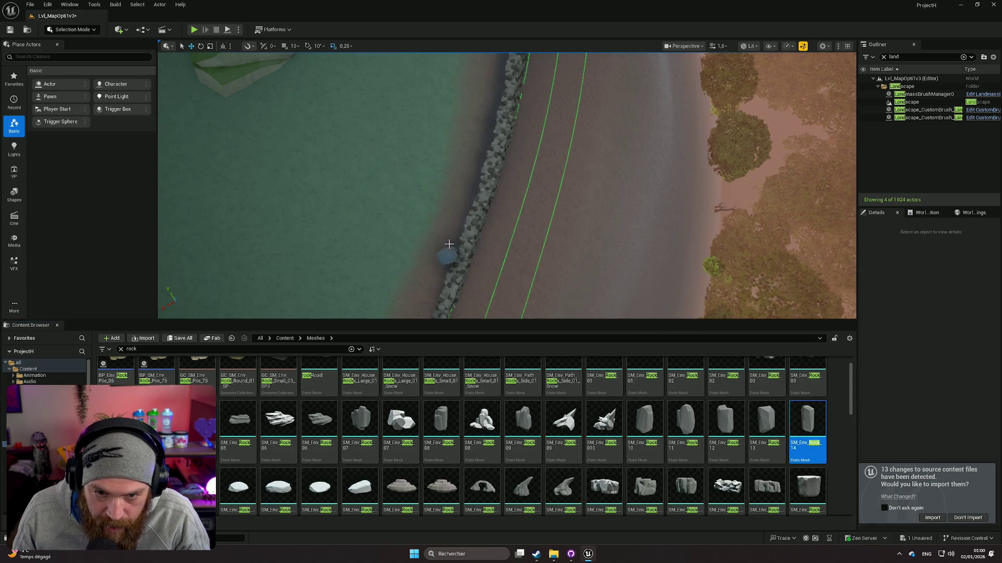
{"action": "left_click_drag", "start_coordinate": [449, 243], "coordinate": [449, 243]}
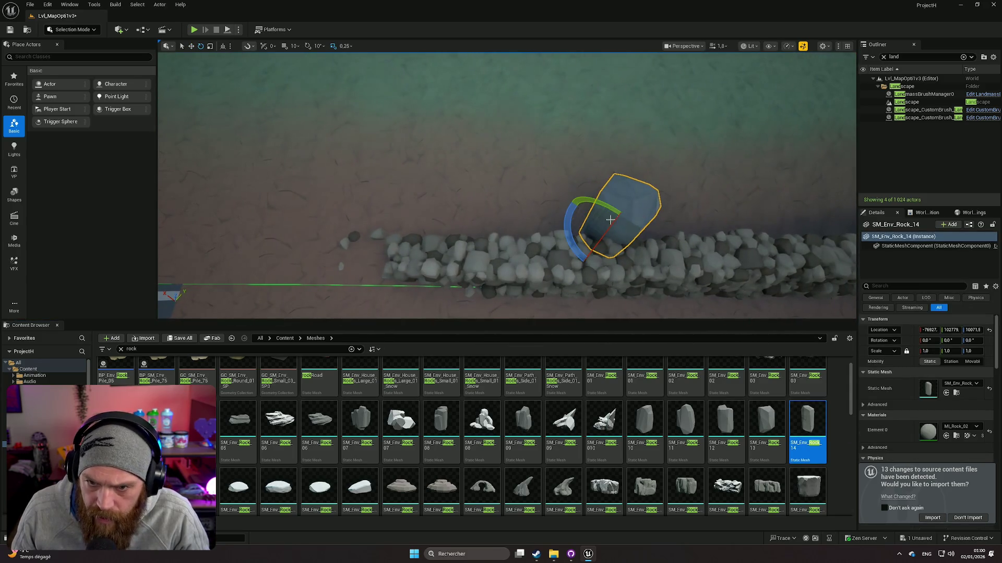
Tip the rock over by about 24 then 30 degrees and slide it toward the wall
{"action": "left_click_drag", "start_coordinate": [590, 242], "coordinate": [637, 192]}
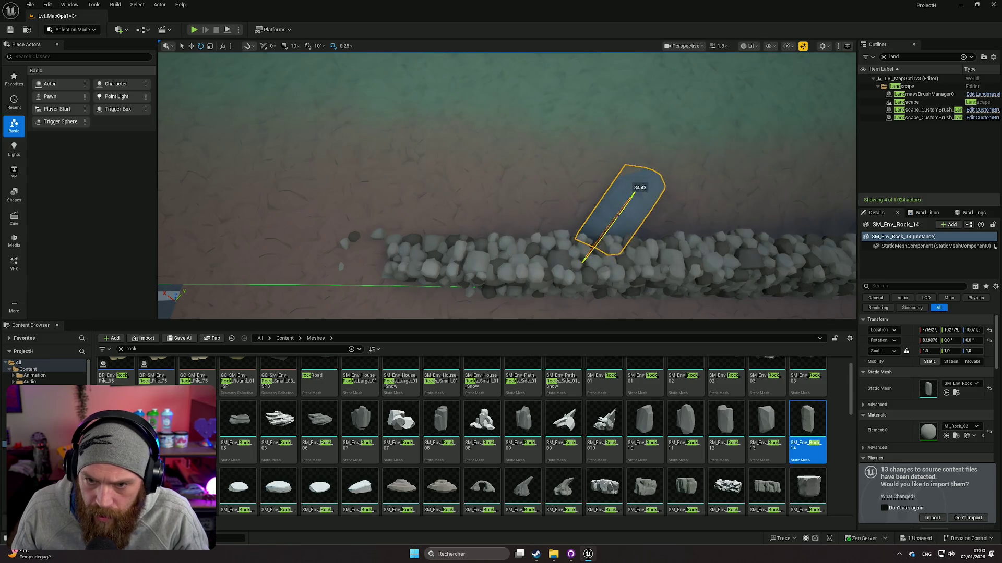
{"action": "left_click_drag", "start_coordinate": [579, 255], "coordinate": [572, 194]}
{"action": "key", "text": "w"}
{"action": "left_click_drag", "start_coordinate": [615, 272], "coordinate": [573, 268]}
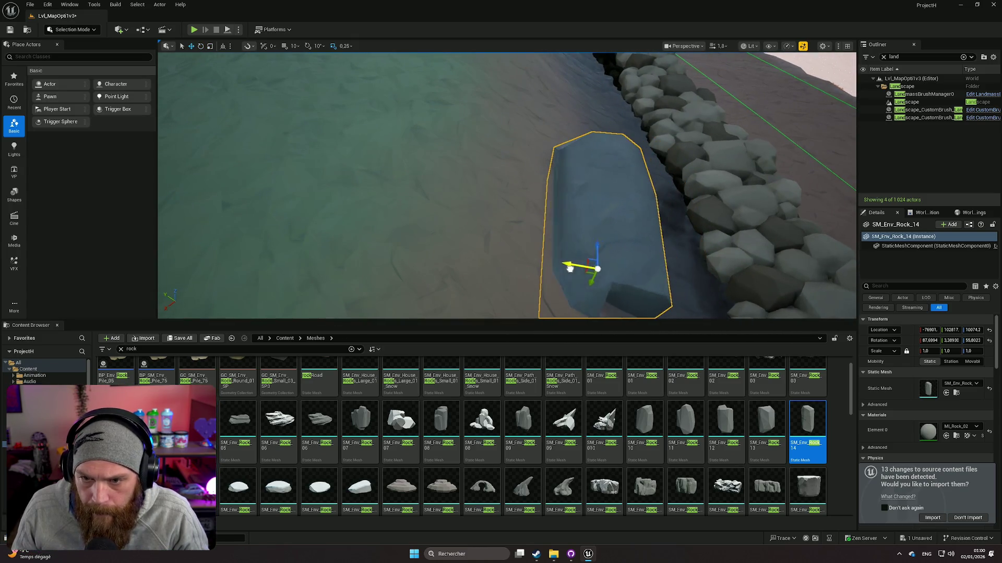
Scale the rock up to about 3.47 and lower it into the ground
{"action": "scroll", "coordinate": [593, 249], "scroll_direction": "down", "scroll_amount": 5}
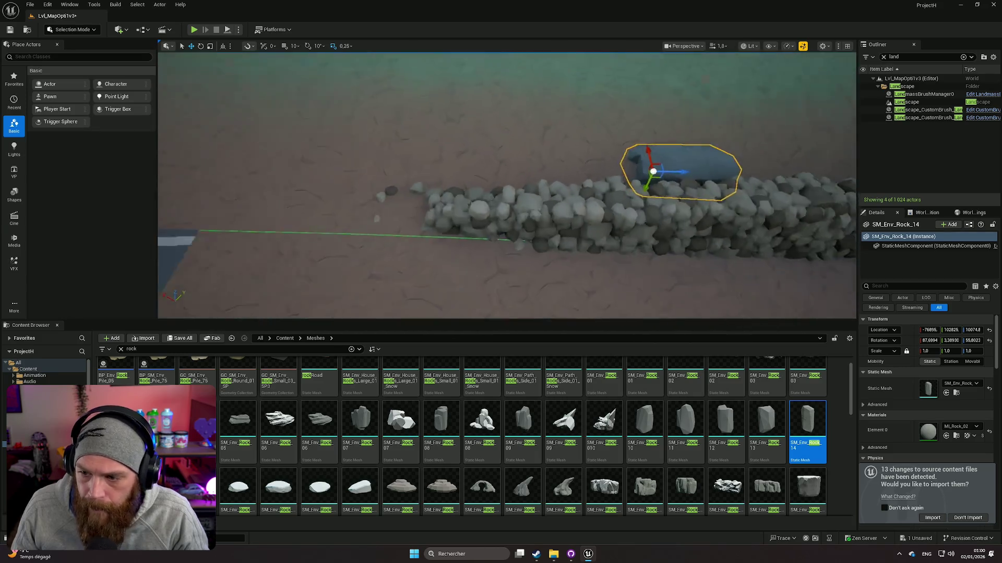
{"action": "left_click_drag", "start_coordinate": [926, 351], "coordinate": [955, 351]}
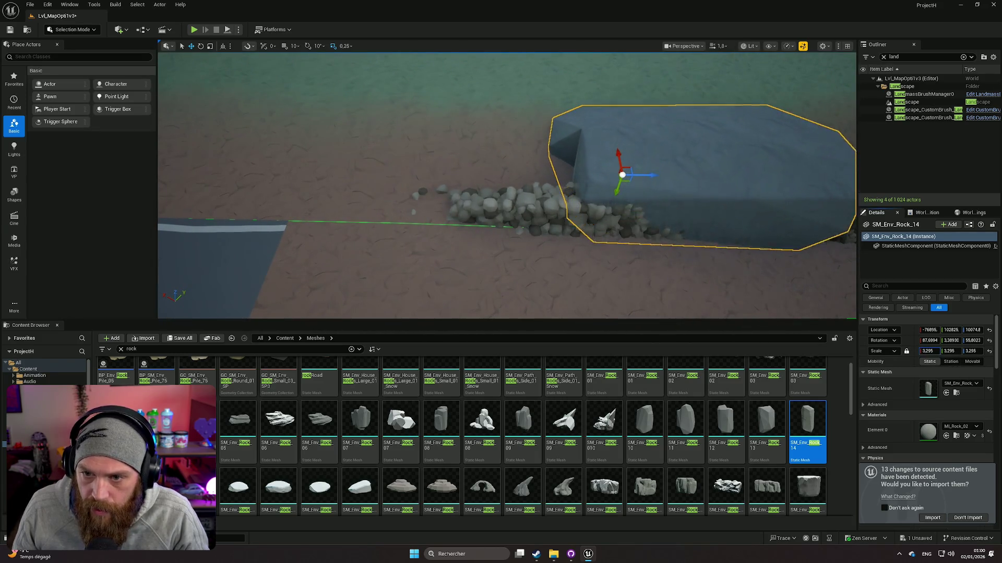
{"action": "mouse_move", "coordinate": [618, 155]}
{"action": "left_mouse_down"}
{"action": "mouse_move", "coordinate": [615, 209]}
{"action": "mouse_move", "coordinate": [610, 155]}
{"action": "mouse_move", "coordinate": [576, 185]}
{"action": "left_mouse_up"}
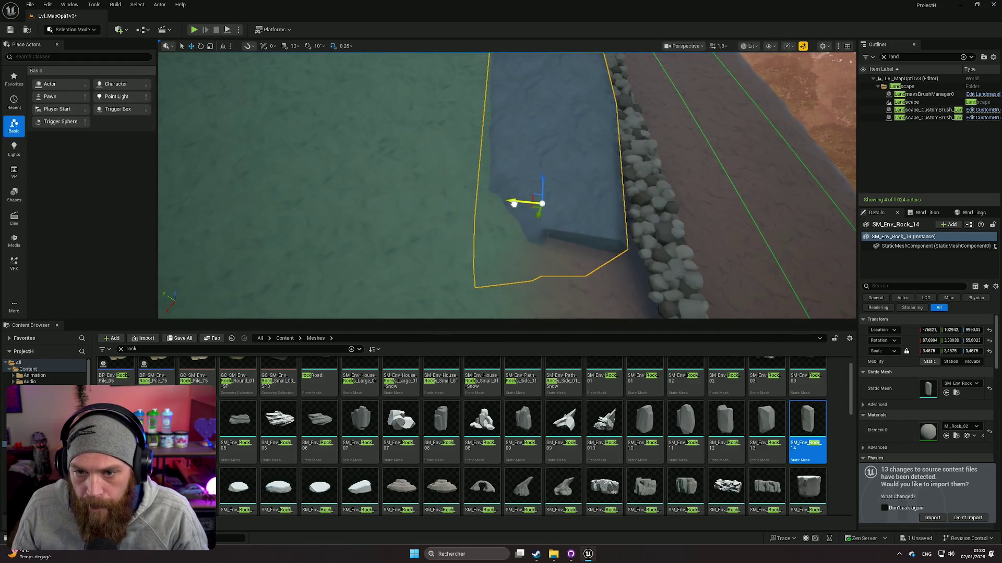
Inspect the rock from over the grassy slope and select it
{"action": "left_click_drag", "start_coordinate": [576, 185], "coordinate": [577, 185]}
{"action": "left_click_drag", "start_coordinate": [527, 226], "coordinate": [527, 226]}
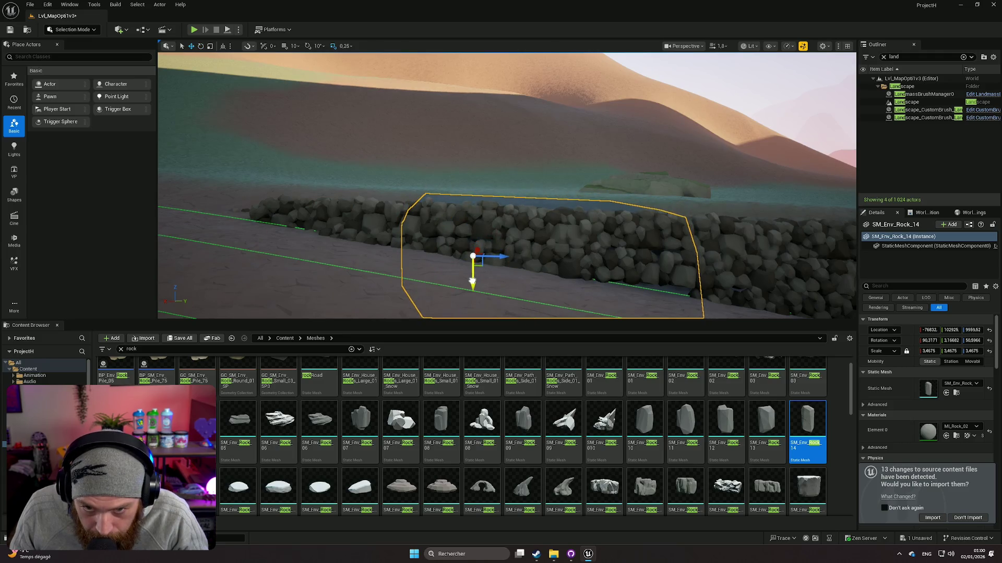
{"action": "left_click_drag", "start_coordinate": [473, 281], "coordinate": [512, 265]}
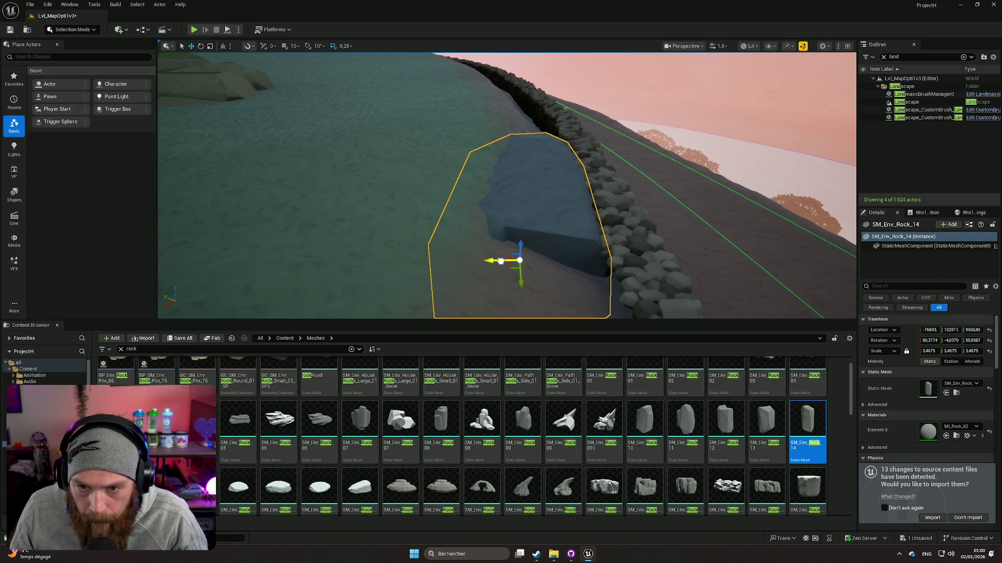
{"action": "left_click_drag", "start_coordinate": [502, 261], "coordinate": [501, 261]}
{"action": "left_click", "coordinate": [480, 208]}
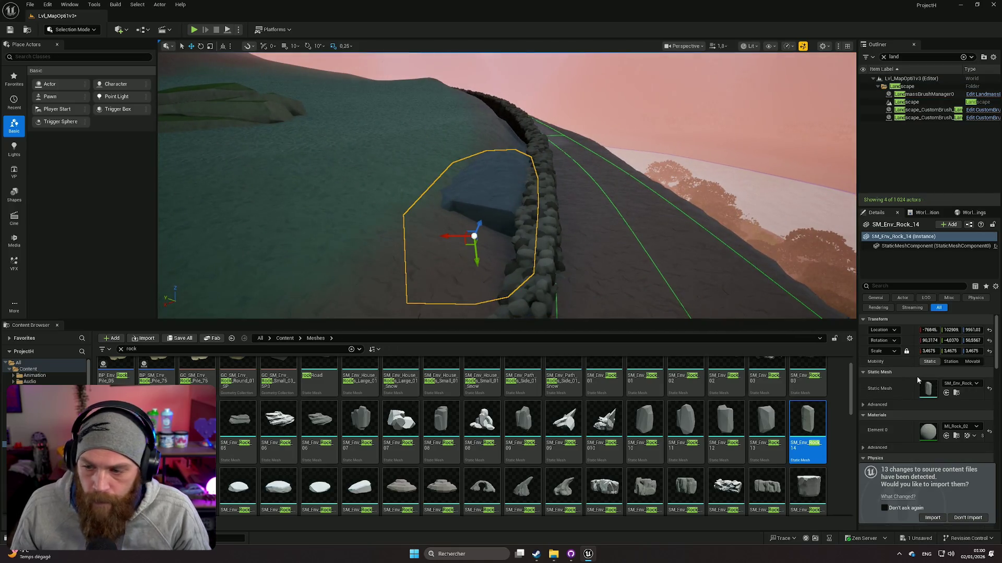
Set the SM_Env_Rock_14 Element 0 material to ML_Grass_Triplanar and view it up close
{"action": "left_click", "coordinate": [959, 426]}
{"action": "type", "text": "tripla"}
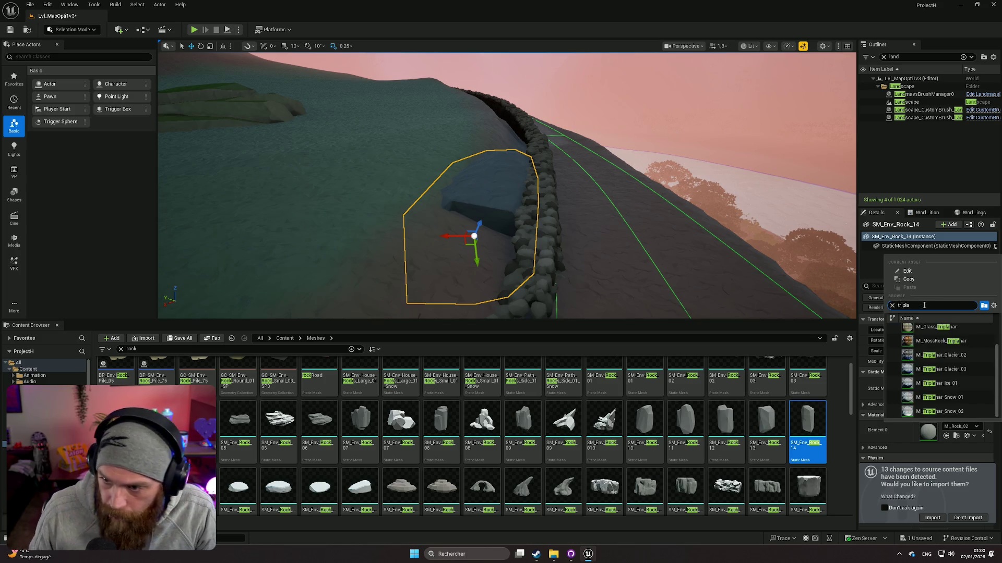
{"action": "left_click", "coordinate": [935, 328]}
{"action": "left_click", "coordinate": [365, 248]}
{"action": "left_click_drag", "start_coordinate": [366, 249], "coordinate": [368, 236]}
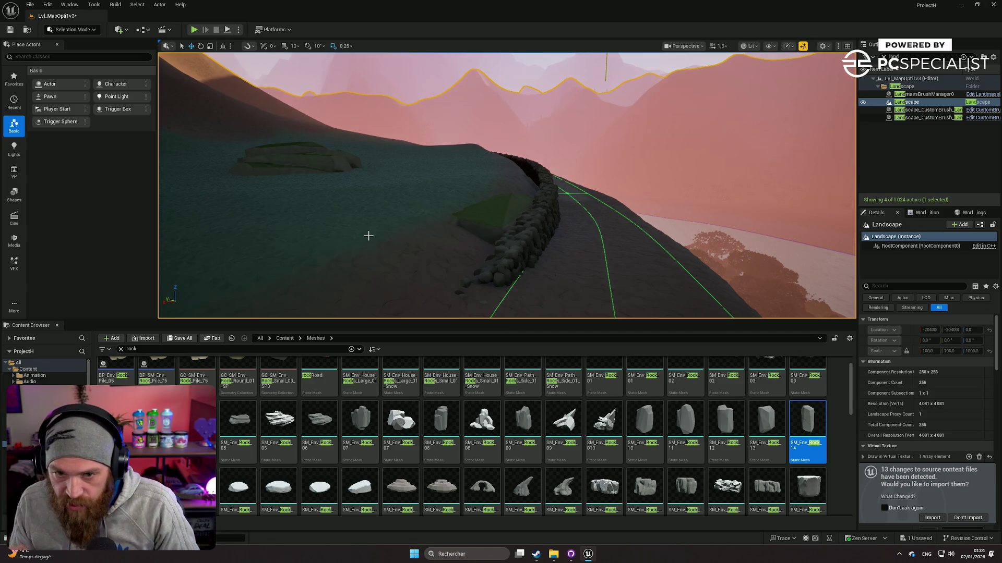
{"action": "left_click_drag", "start_coordinate": [414, 220], "coordinate": [415, 219]}
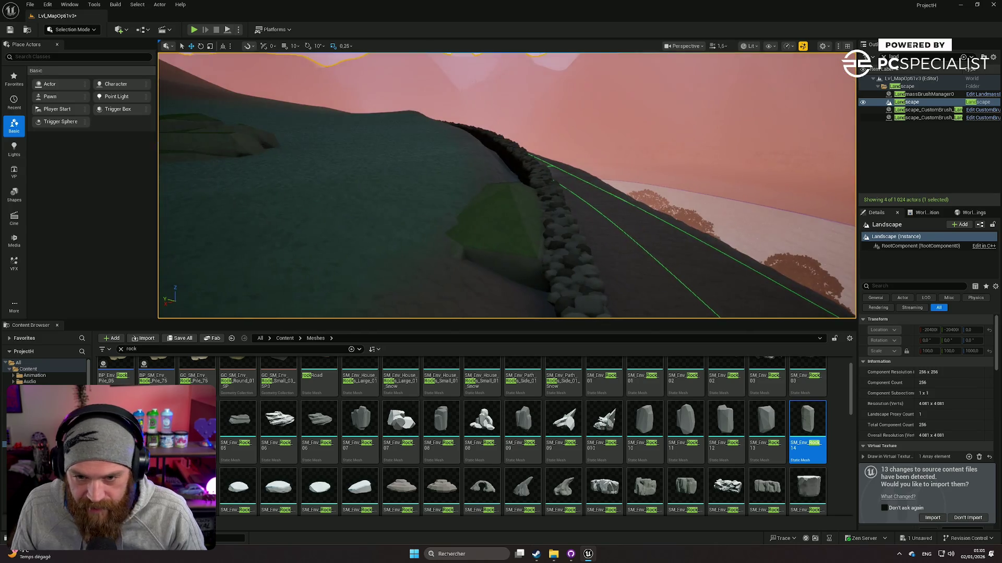
Select and delete the large rock beside the wall
{"action": "left_click", "coordinate": [500, 228]}
{"action": "key", "text": "Delete"}
{"action": "left_click_drag", "start_coordinate": [494, 228], "coordinate": [491, 231]}
Switch to Landscape mode and choose the Flatten sculpt tool
{"action": "left_click", "coordinate": [72, 30]}
{"action": "left_click", "coordinate": [71, 52]}
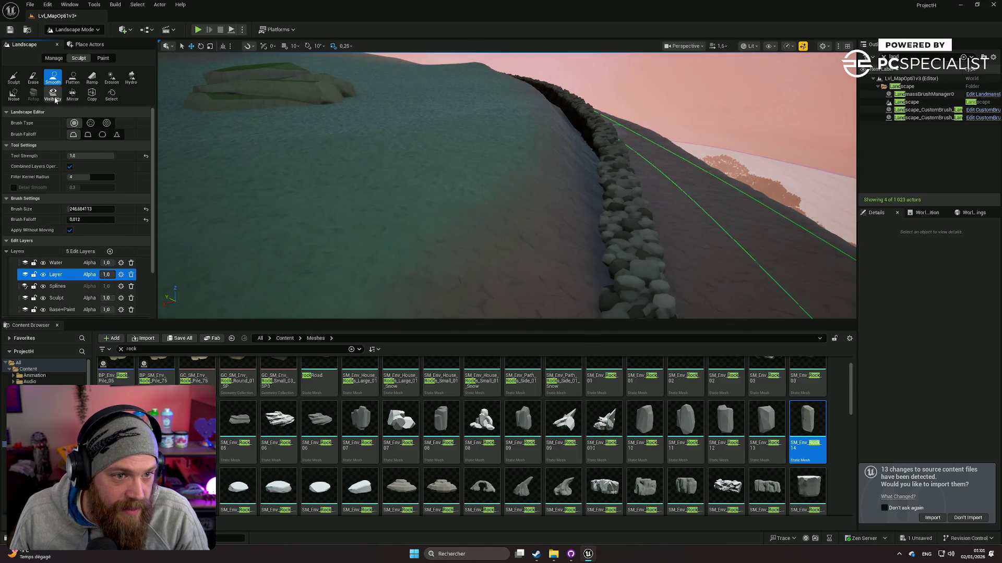
{"action": "left_click", "coordinate": [54, 59]}
{"action": "left_click", "coordinate": [84, 59]}
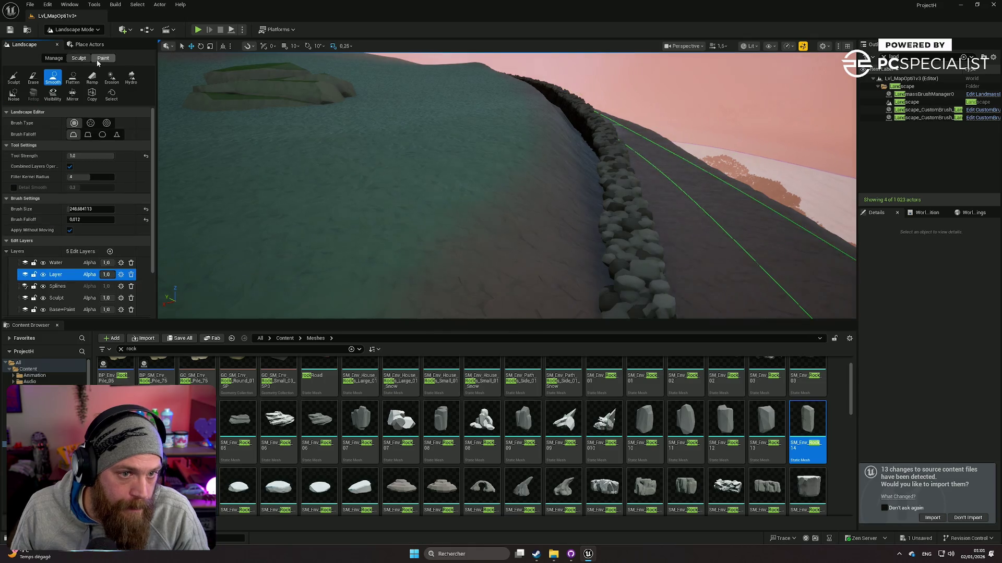
{"action": "scroll", "coordinate": [67, 262], "scroll_direction": "down", "scroll_amount": 2}
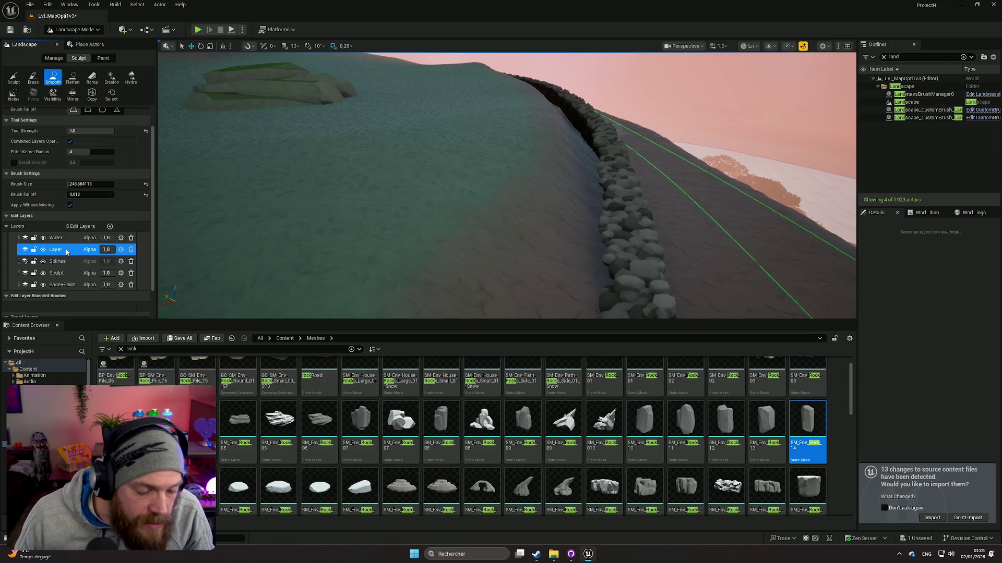
{"action": "left_click", "coordinate": [74, 78]}
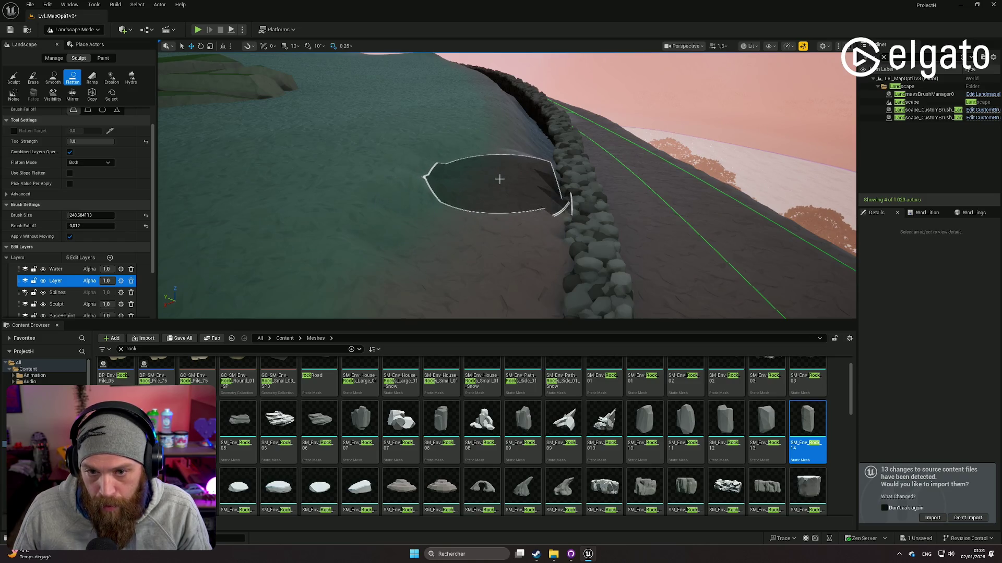
Survey the wall and road from several angles, then undo the last flatten stroke
{"action": "scroll", "coordinate": [490, 167], "scroll_direction": "up", "scroll_amount": 5}
{"action": "scroll", "coordinate": [500, 179], "scroll_direction": "down", "scroll_amount": 10}
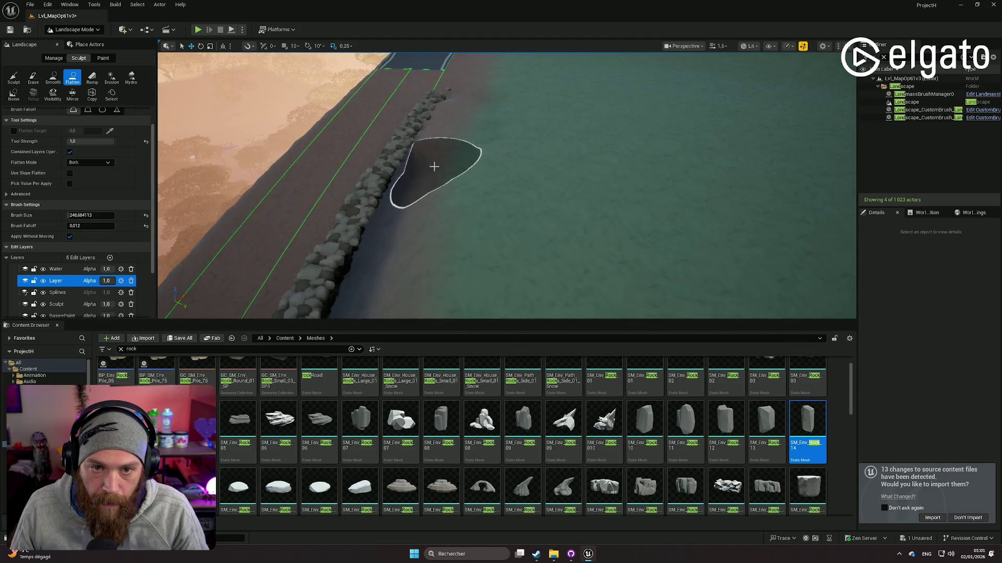
{"action": "left_click_drag", "start_coordinate": [434, 166], "coordinate": [571, 161]}
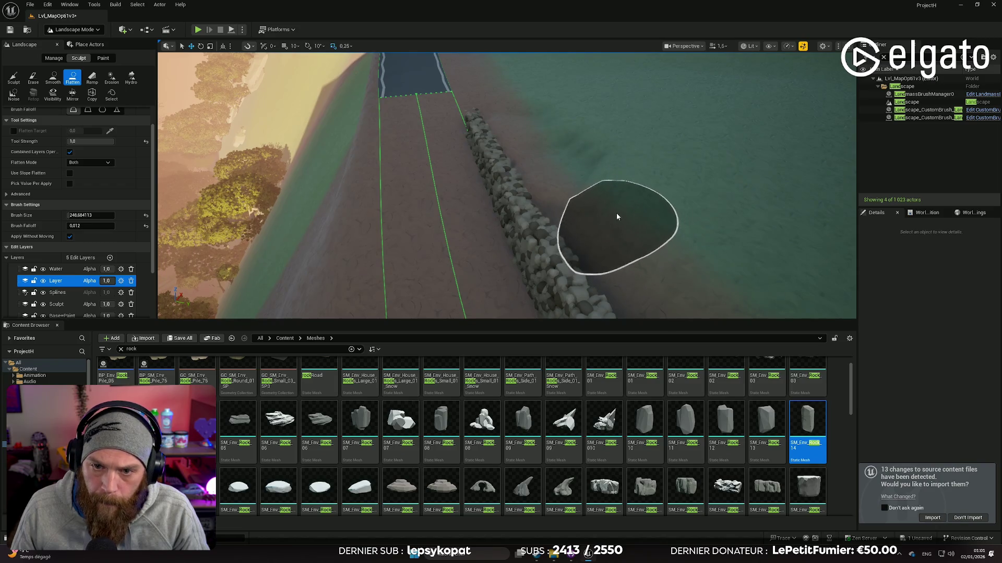
{"action": "left_click_drag", "start_coordinate": [582, 191], "coordinate": [615, 213]}
{"action": "mouse_move", "coordinate": [586, 170]}
{"action": "left_mouse_down"}
{"action": "mouse_move", "coordinate": [522, 195]}
{"action": "mouse_move", "coordinate": [476, 232]}
{"action": "left_mouse_up"}
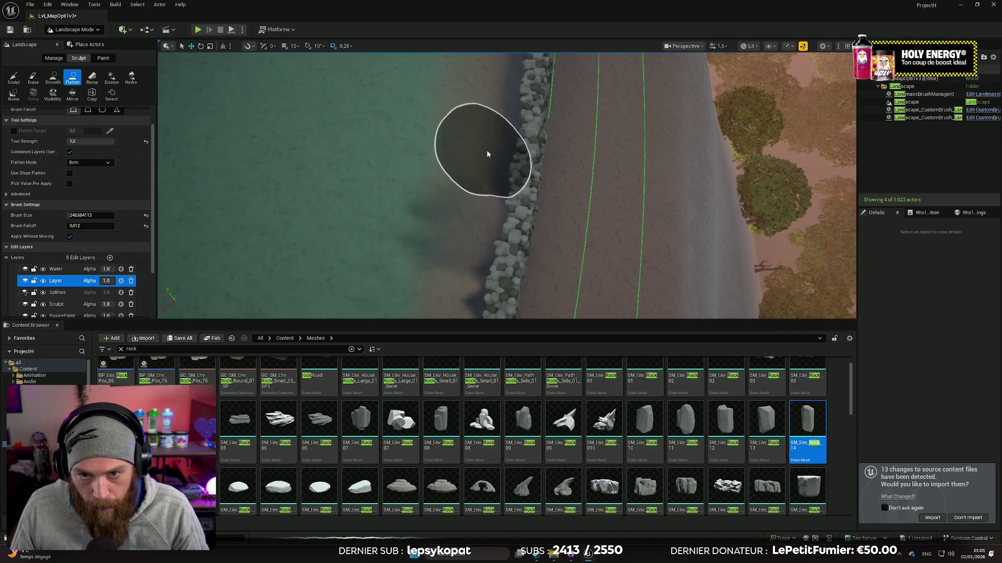
{"action": "mouse_move", "coordinate": [502, 85]}
{"action": "left_mouse_down"}
{"action": "mouse_move", "coordinate": [492, 164]}
{"action": "mouse_move", "coordinate": [425, 186]}
{"action": "mouse_move", "coordinate": [488, 167]}
{"action": "mouse_move", "coordinate": [477, 183]}
{"action": "mouse_move", "coordinate": [495, 189]}
{"action": "mouse_move", "coordinate": [527, 164]}
{"action": "mouse_move", "coordinate": [444, 174]}
{"action": "left_mouse_up"}
{"action": "key", "text": "ctrl+z"}
{"action": "key", "text": "ctrl+z"}
{"action": "key", "text": "ctrl+z"}
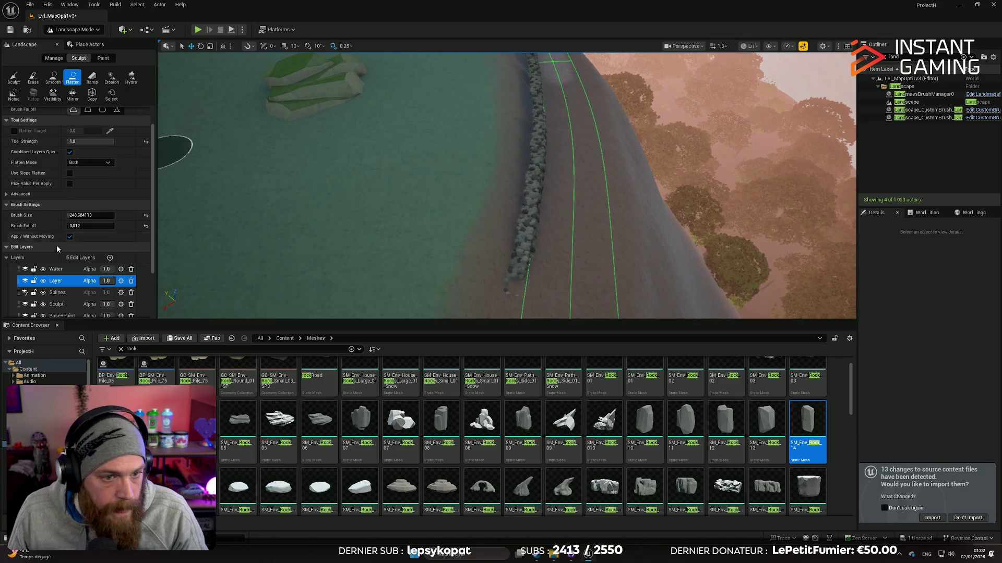
Set the flatten brush size to about 905, undo the latest flatten, and view the road from above
{"action": "scroll", "coordinate": [109, 178], "scroll_direction": "up", "scroll_amount": 2}
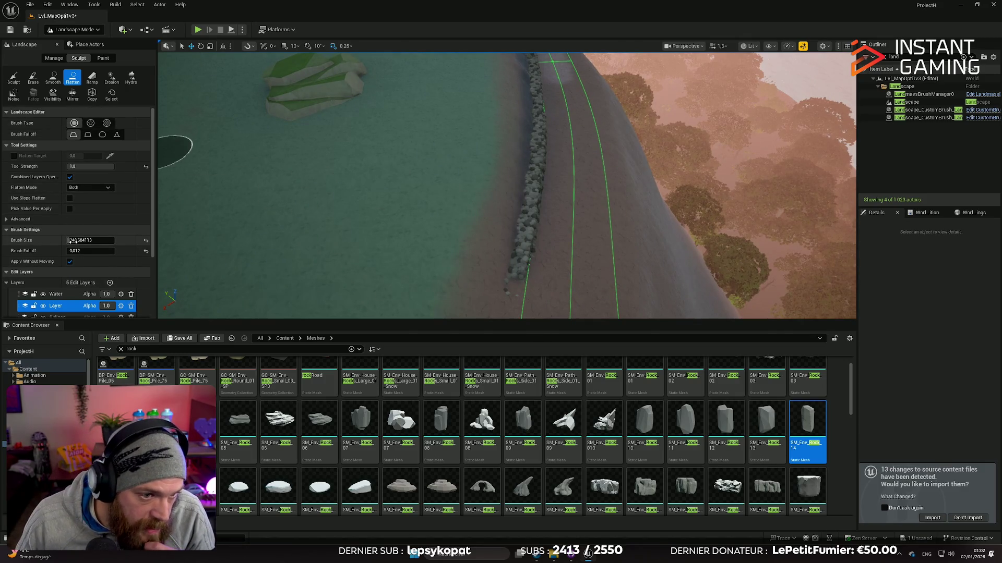
{"action": "mouse_move", "coordinate": [89, 240]}
{"action": "left_mouse_down"}
{"action": "mouse_move", "coordinate": [112, 240]}
{"action": "mouse_move", "coordinate": [93, 251]}
{"action": "left_mouse_up"}
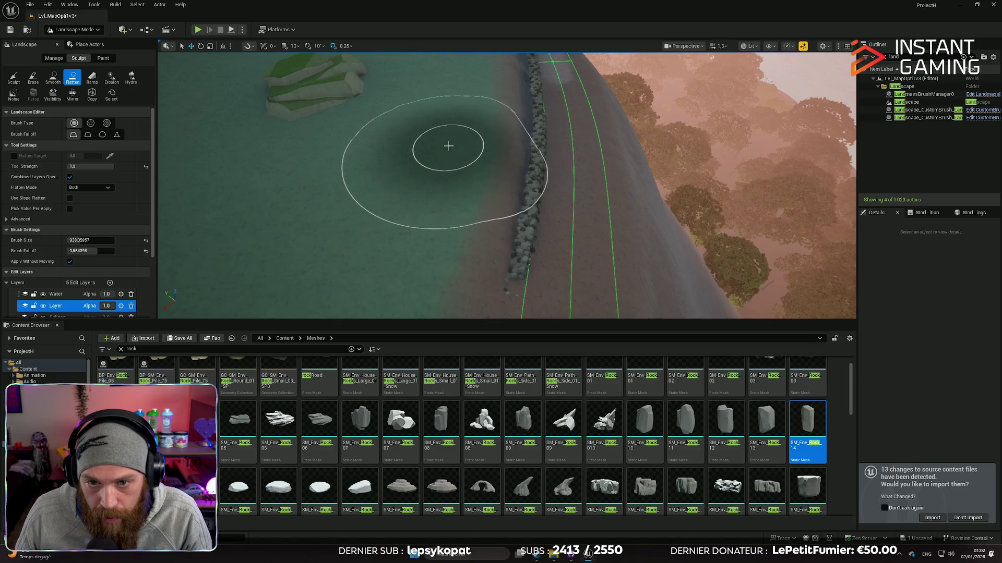
{"action": "mouse_move", "coordinate": [443, 189]}
{"action": "left_mouse_down"}
{"action": "mouse_move", "coordinate": [442, 125]}
{"action": "mouse_move", "coordinate": [380, 125]}
{"action": "mouse_move", "coordinate": [379, 156]}
{"action": "left_mouse_up"}
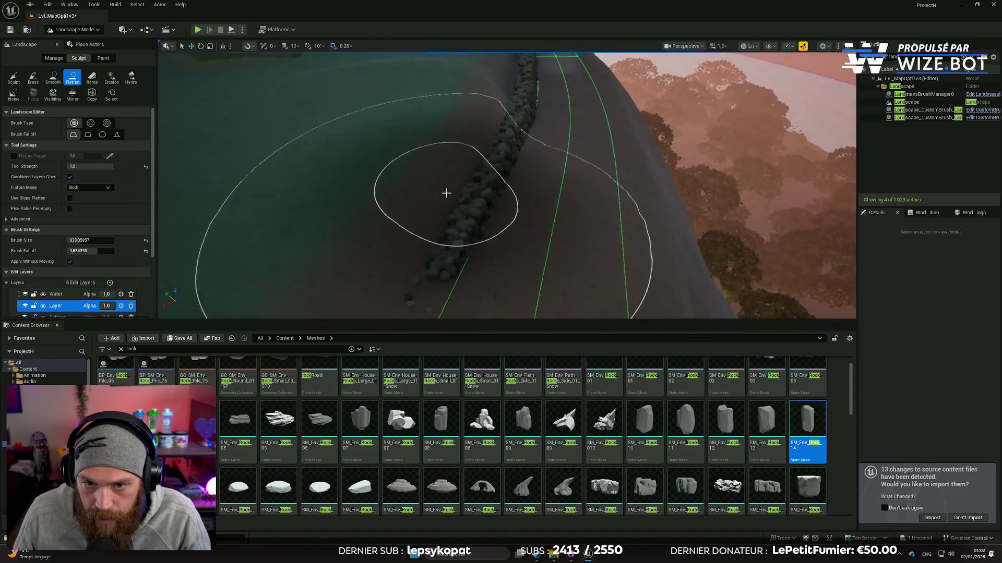
{"action": "key", "text": "ctrl+z"}
{"action": "key", "text": "ctrl+z"}
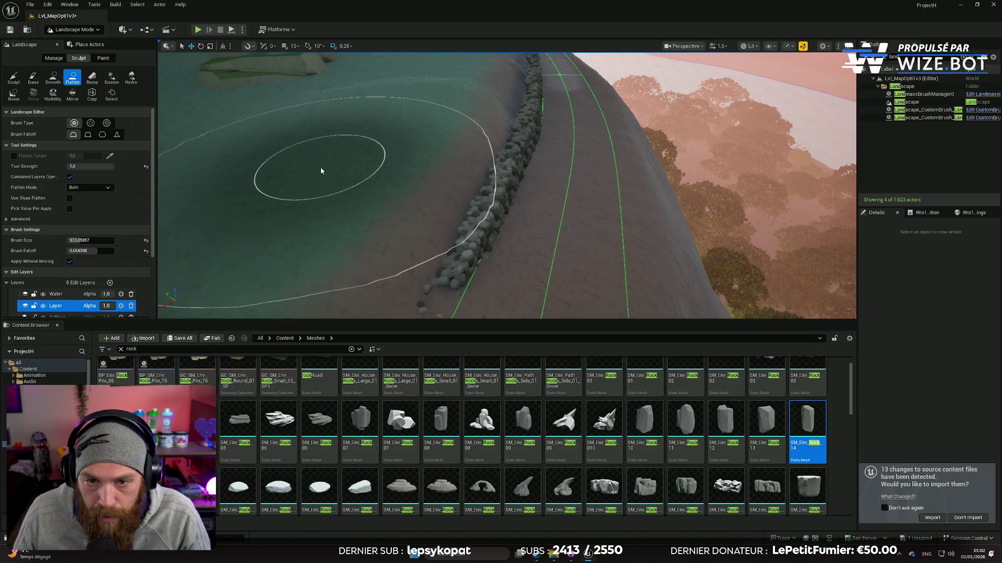
{"action": "left_click_drag", "start_coordinate": [313, 172], "coordinate": [313, 180]}
{"action": "left_click_drag", "start_coordinate": [506, 185], "coordinate": [320, 174]}
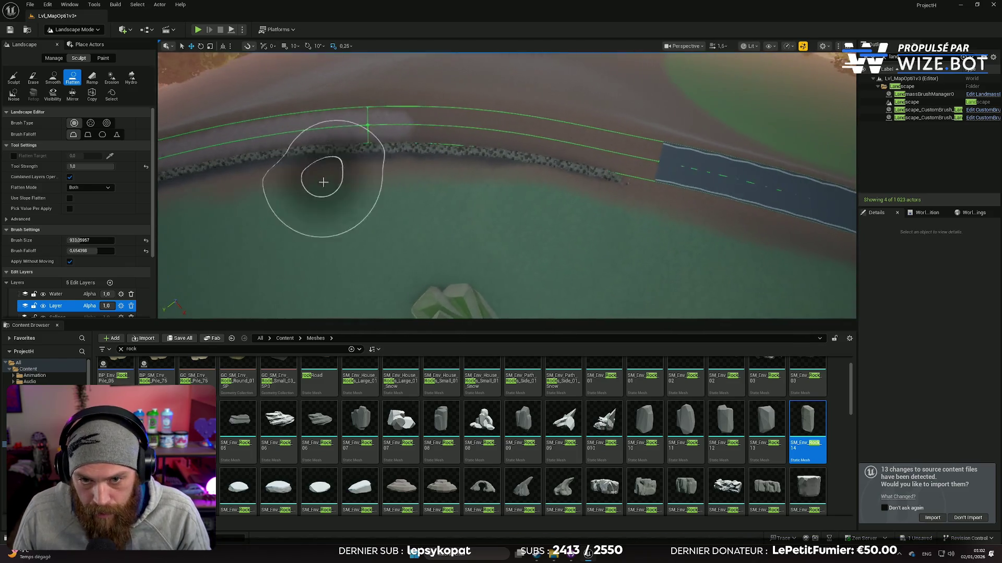
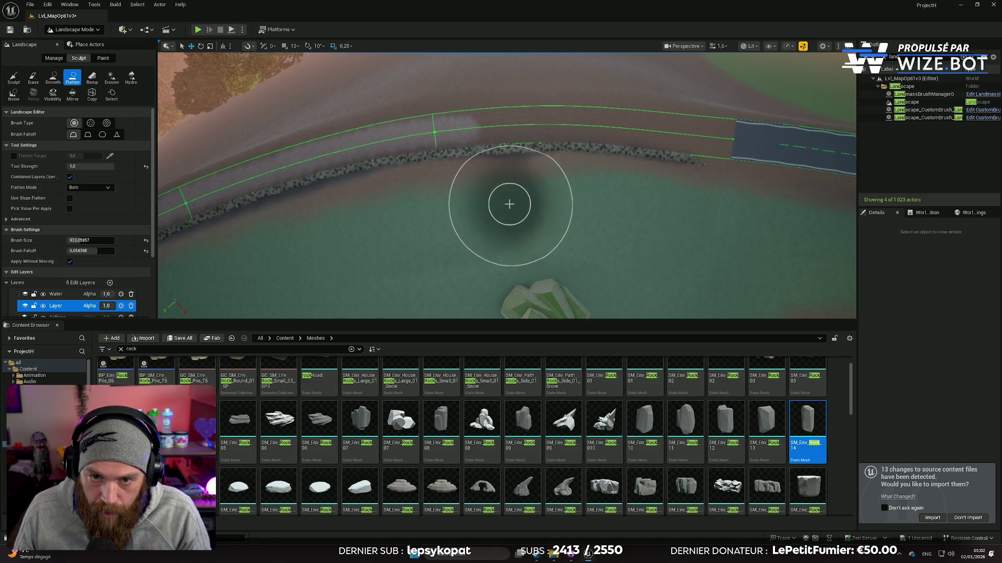
Flatten the ground beside the rock wall while moving along the curving road edge
{"action": "mouse_move", "coordinate": [503, 203]}
{"action": "left_mouse_down"}
{"action": "mouse_move", "coordinate": [553, 204]}
{"action": "mouse_move", "coordinate": [510, 217]}
{"action": "left_mouse_up"}
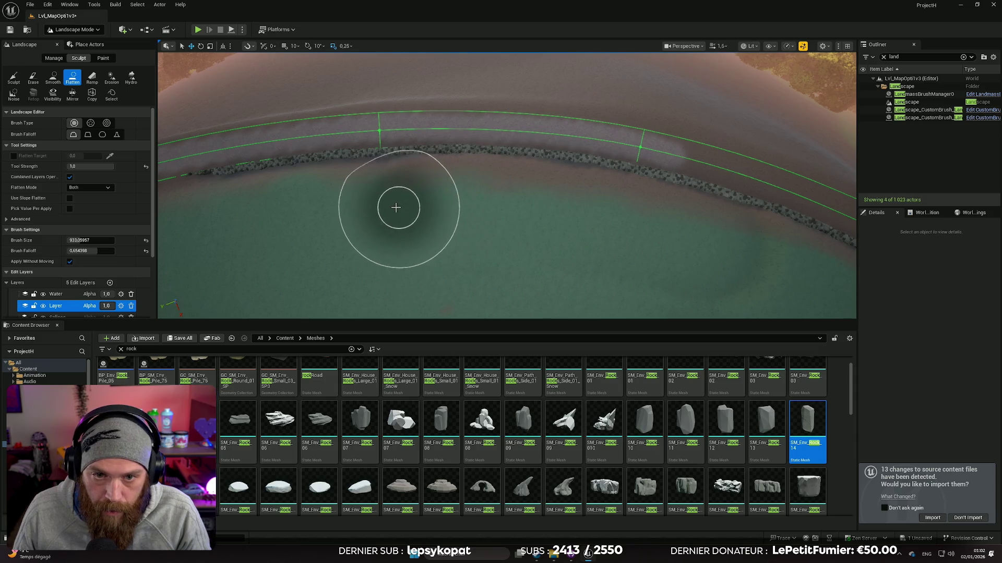
{"action": "mouse_move", "coordinate": [346, 208]}
{"action": "left_mouse_down"}
{"action": "mouse_move", "coordinate": [403, 210]}
{"action": "mouse_move", "coordinate": [355, 217]}
{"action": "mouse_move", "coordinate": [407, 219]}
{"action": "mouse_move", "coordinate": [428, 156]}
{"action": "mouse_move", "coordinate": [474, 156]}
{"action": "mouse_move", "coordinate": [396, 151]}
{"action": "mouse_move", "coordinate": [423, 182]}
{"action": "left_mouse_up"}
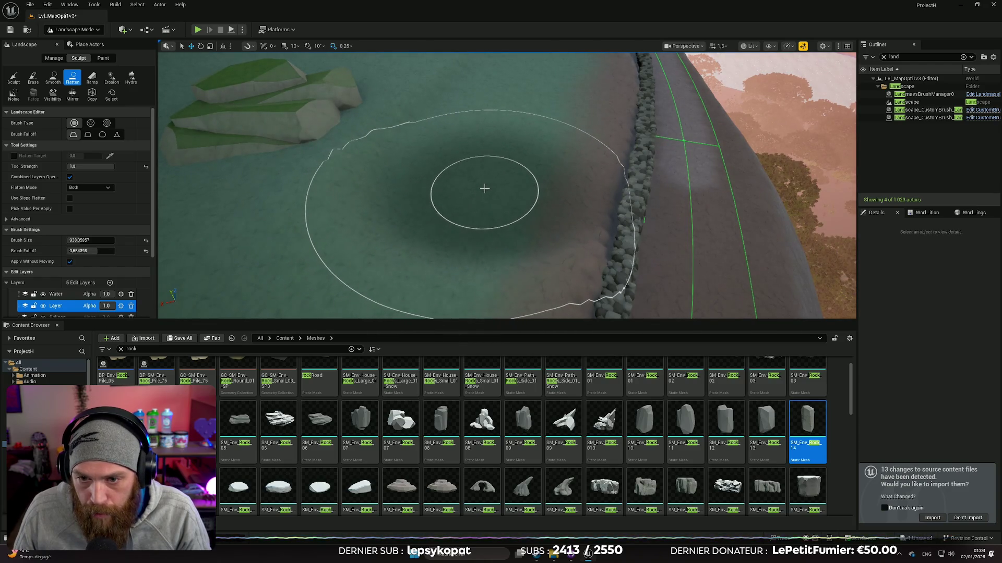
{"action": "left_click_drag", "start_coordinate": [492, 185], "coordinate": [484, 181]}
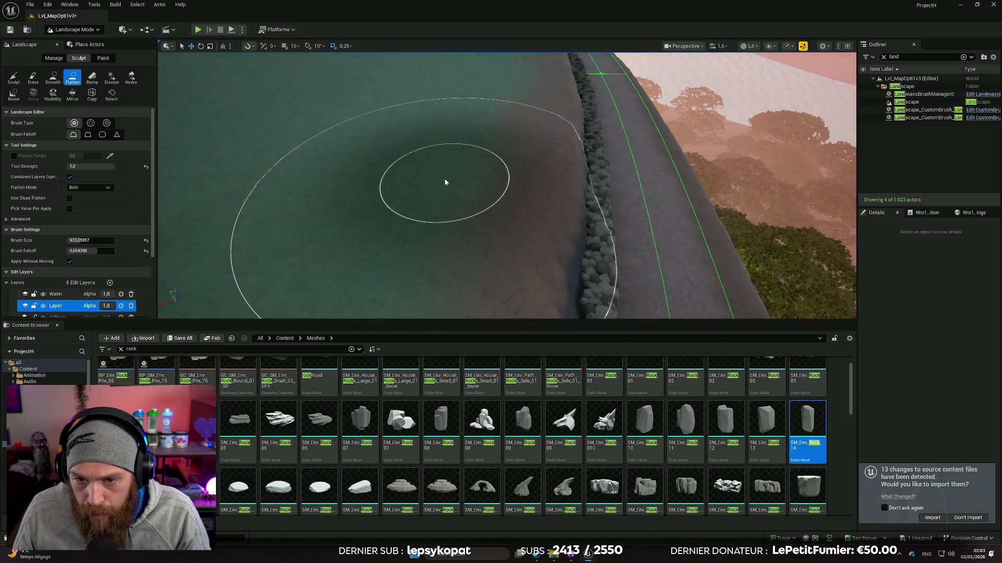
{"action": "left_click_drag", "start_coordinate": [435, 193], "coordinate": [420, 193]}
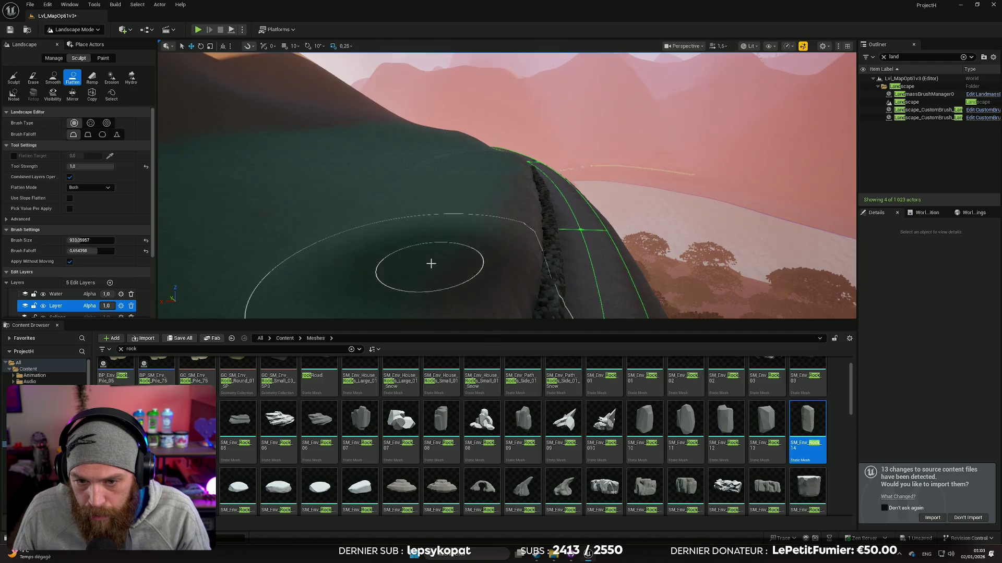
{"action": "left_click_drag", "start_coordinate": [416, 239], "coordinate": [426, 245]}
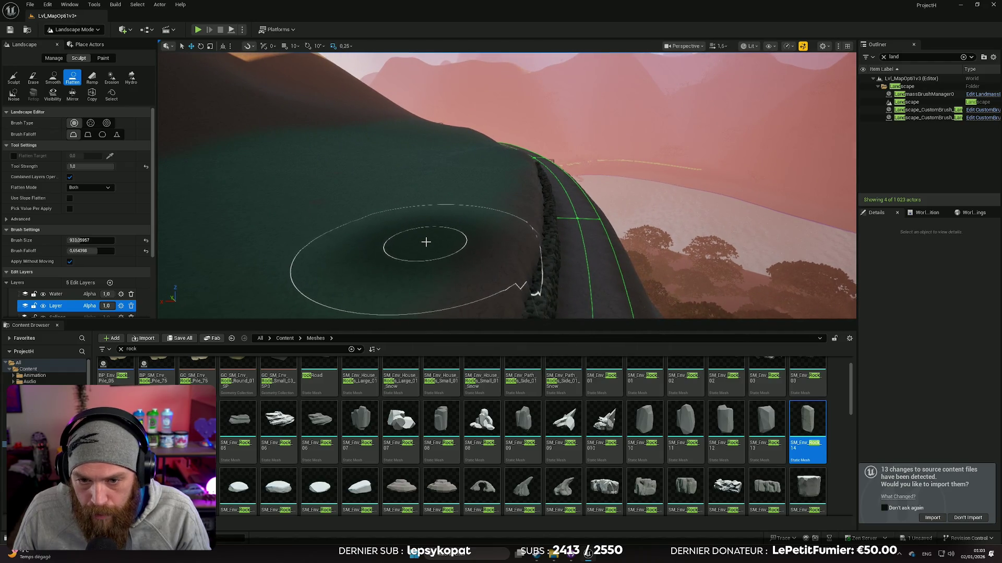
{"action": "left_click_drag", "start_coordinate": [458, 211], "coordinate": [545, 203]}
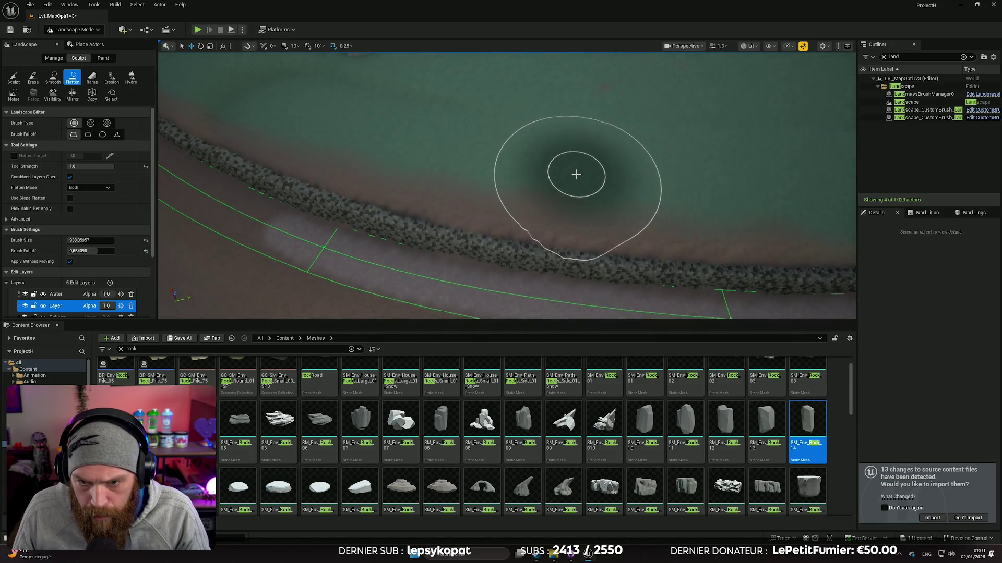
{"action": "mouse_move", "coordinate": [647, 181]}
{"action": "left_mouse_down"}
{"action": "mouse_move", "coordinate": [660, 163]}
{"action": "mouse_move", "coordinate": [377, 59]}
{"action": "left_mouse_up"}
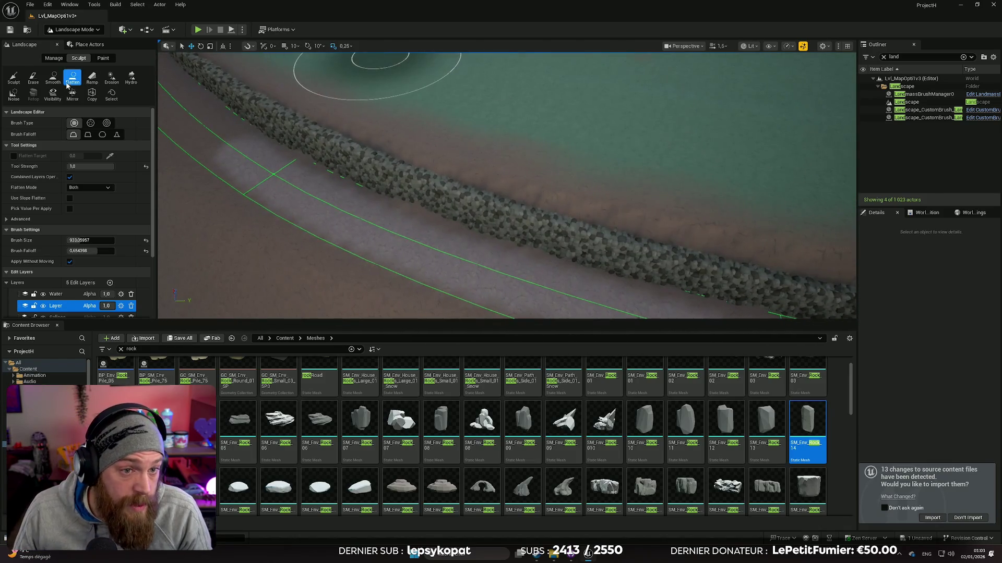
Switch to the Smooth tool at brush size about 225 and smooth along the wall edge
{"action": "left_click", "coordinate": [53, 78]}
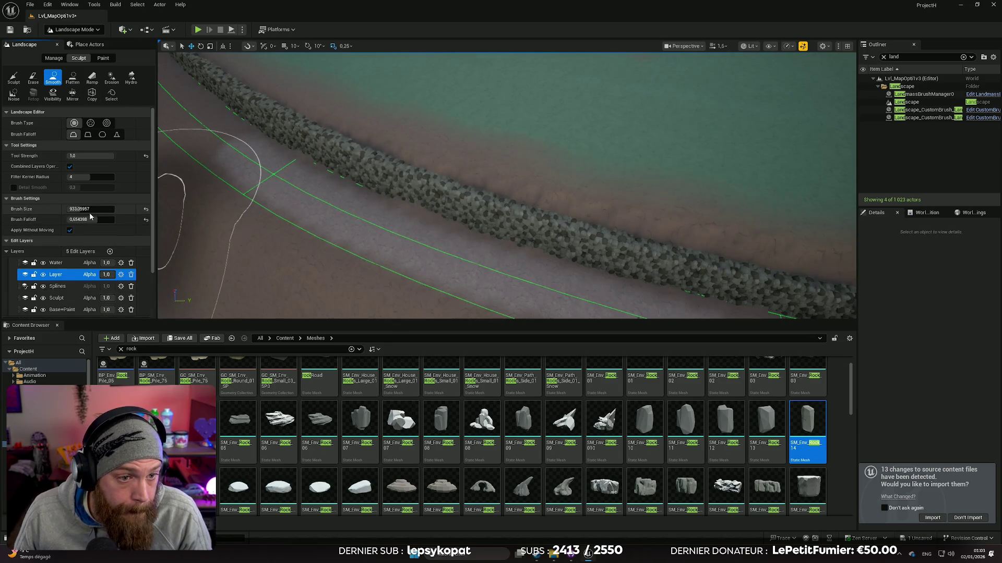
{"action": "mouse_move", "coordinate": [86, 209]}
{"action": "left_mouse_down"}
{"action": "mouse_move", "coordinate": [70, 209]}
{"action": "mouse_move", "coordinate": [91, 209]}
{"action": "left_mouse_up"}
{"action": "mouse_move", "coordinate": [365, 182]}
{"action": "left_mouse_down"}
{"action": "mouse_move", "coordinate": [503, 139]}
{"action": "mouse_move", "coordinate": [501, 126]}
{"action": "mouse_move", "coordinate": [532, 118]}
{"action": "mouse_move", "coordinate": [420, 204]}
{"action": "left_mouse_up"}
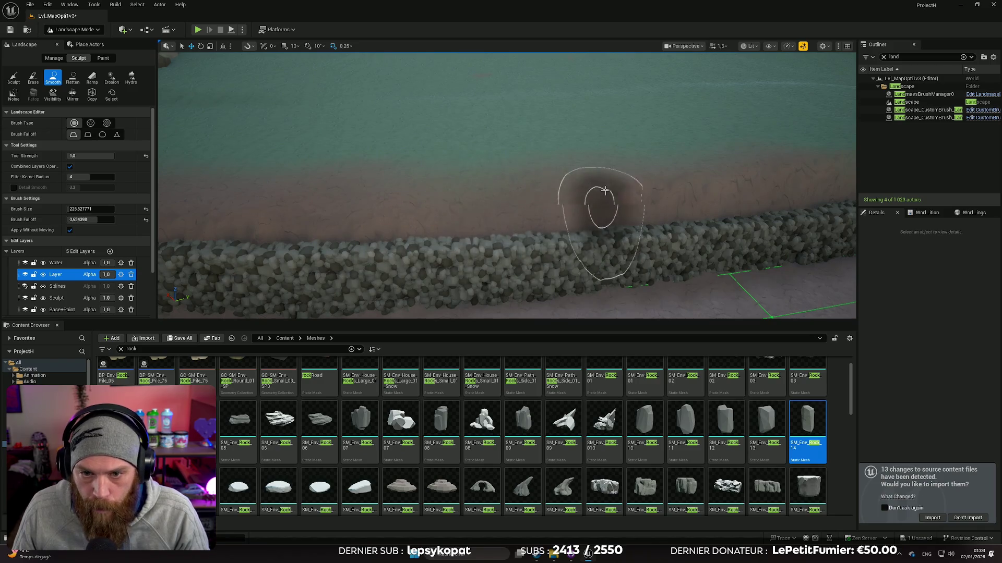
{"action": "left_click_drag", "start_coordinate": [679, 178], "coordinate": [402, 161]}
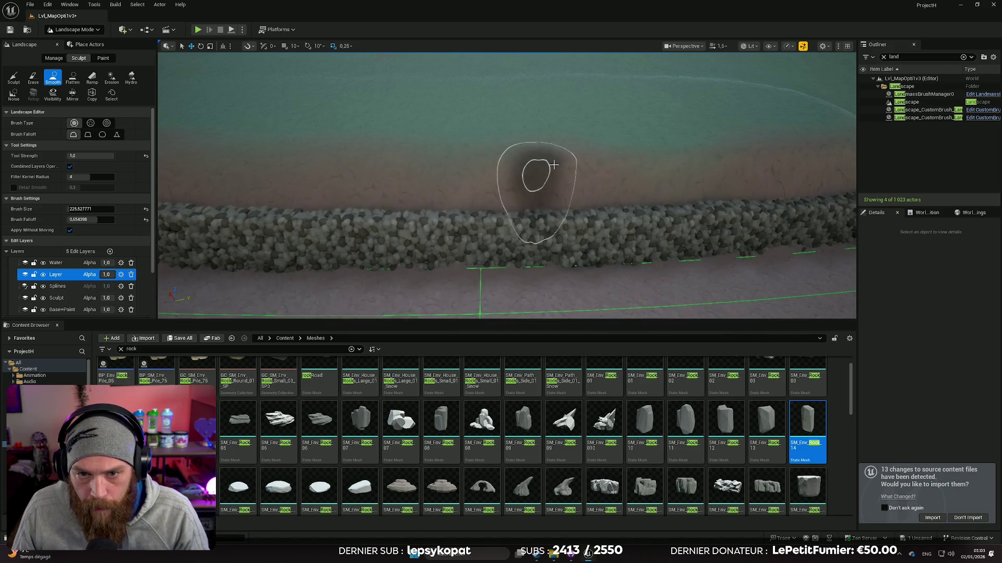
{"action": "mouse_move", "coordinate": [700, 161]}
{"action": "left_mouse_down"}
{"action": "mouse_move", "coordinate": [618, 168]}
{"action": "mouse_move", "coordinate": [556, 202]}
{"action": "left_mouse_up"}
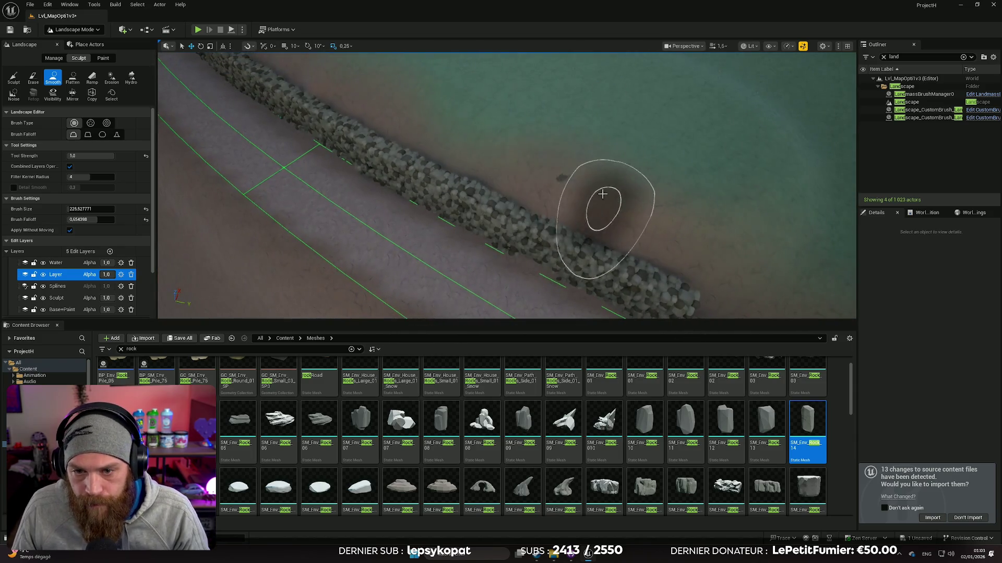
{"action": "left_click_drag", "start_coordinate": [720, 240], "coordinate": [679, 151]}
Enlarge the smoothing brush to about 1440 and smooth the ground along the curving wall
{"action": "left_click_drag", "start_coordinate": [458, 176], "coordinate": [452, 167]}
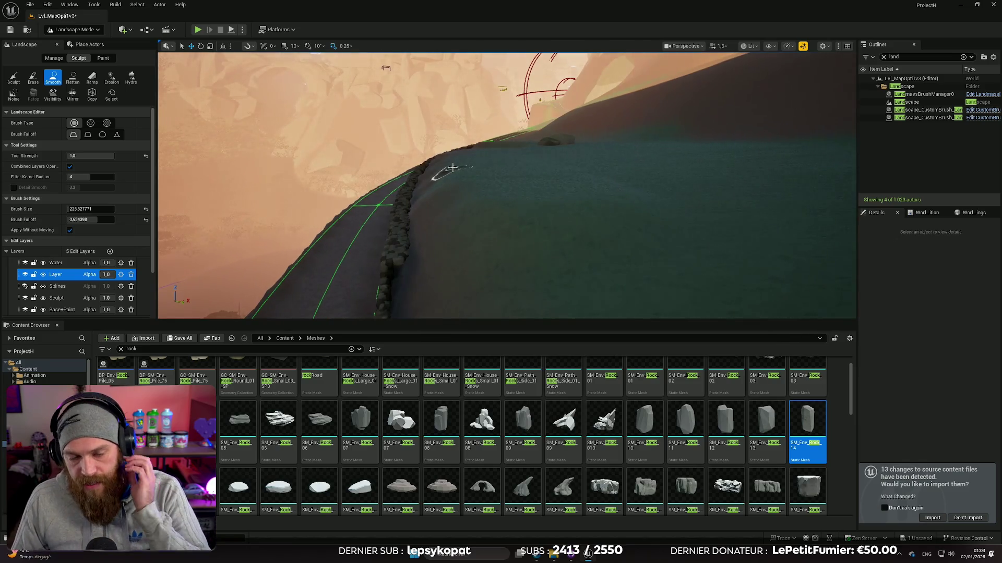
{"action": "left_click_drag", "start_coordinate": [452, 168], "coordinate": [449, 168]}
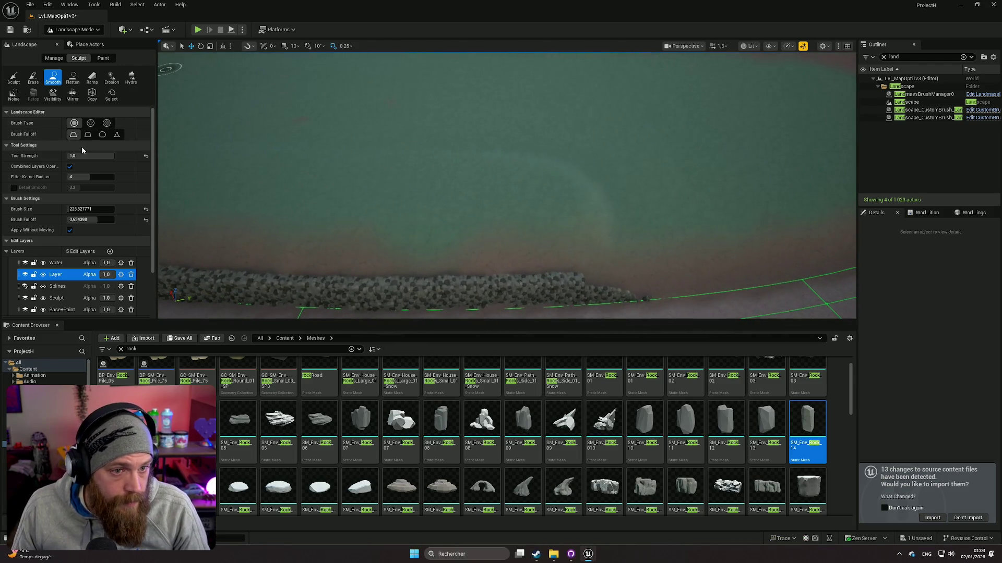
{"action": "left_click_drag", "start_coordinate": [91, 209], "coordinate": [112, 209]}
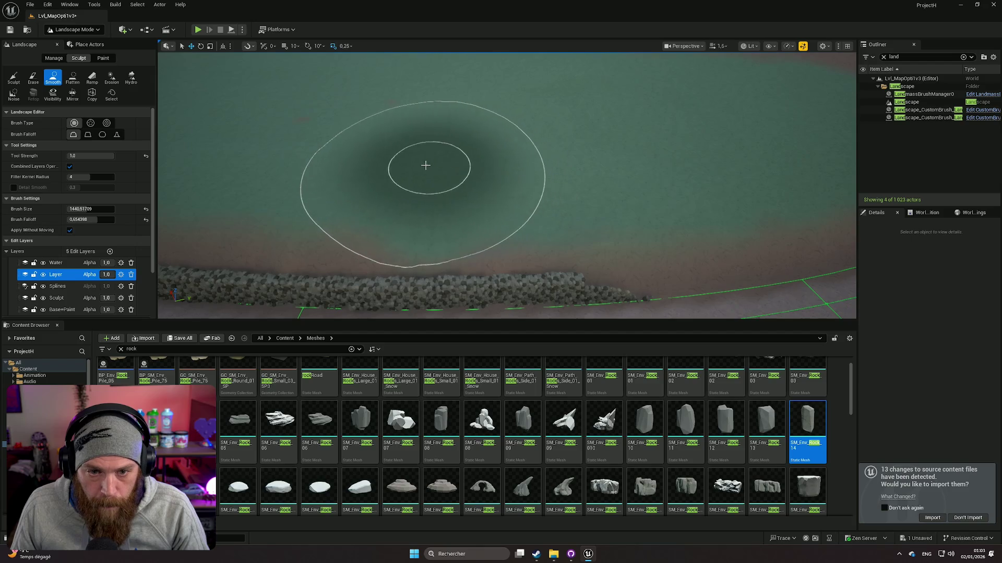
{"action": "left_click_drag", "start_coordinate": [360, 159], "coordinate": [607, 130]}
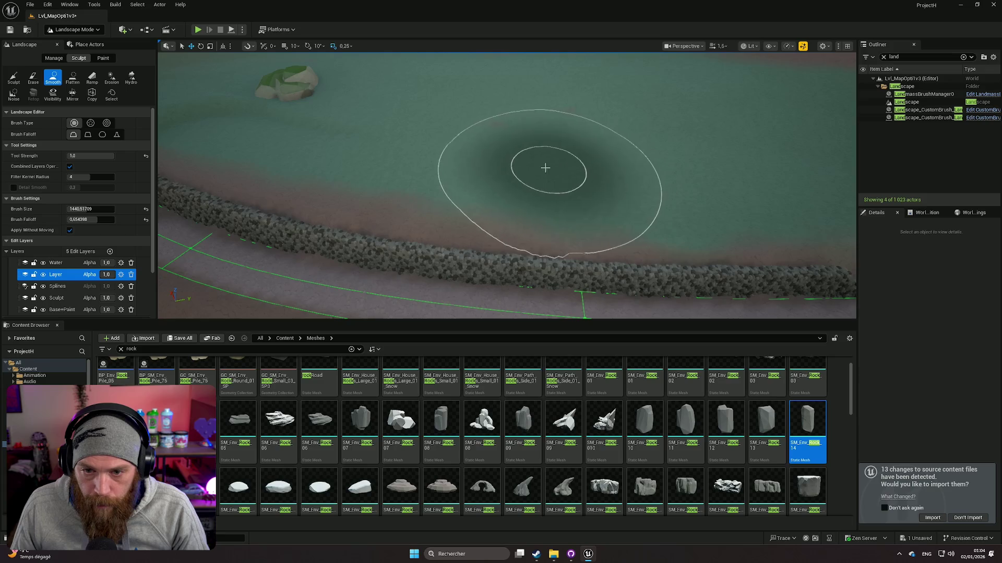
{"action": "mouse_move", "coordinate": [443, 157]}
{"action": "left_mouse_down"}
{"action": "mouse_move", "coordinate": [417, 177]}
{"action": "mouse_move", "coordinate": [323, 167]}
{"action": "mouse_move", "coordinate": [459, 85]}
{"action": "mouse_move", "coordinate": [616, 79]}
{"action": "mouse_move", "coordinate": [623, 136]}
{"action": "mouse_move", "coordinate": [616, 157]}
{"action": "mouse_move", "coordinate": [584, 172]}
{"action": "mouse_move", "coordinate": [603, 123]}
{"action": "left_mouse_up"}
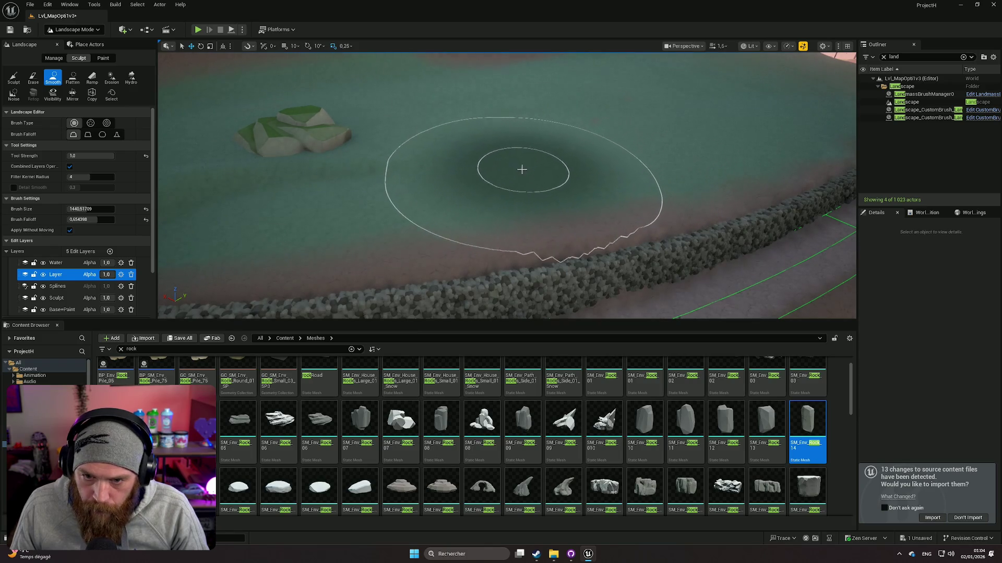
{"action": "mouse_move", "coordinate": [556, 163]}
{"action": "left_mouse_down"}
{"action": "mouse_move", "coordinate": [564, 161]}
{"action": "mouse_move", "coordinate": [548, 145]}
{"action": "mouse_move", "coordinate": [561, 156]}
{"action": "mouse_move", "coordinate": [713, 89]}
{"action": "left_mouse_up"}
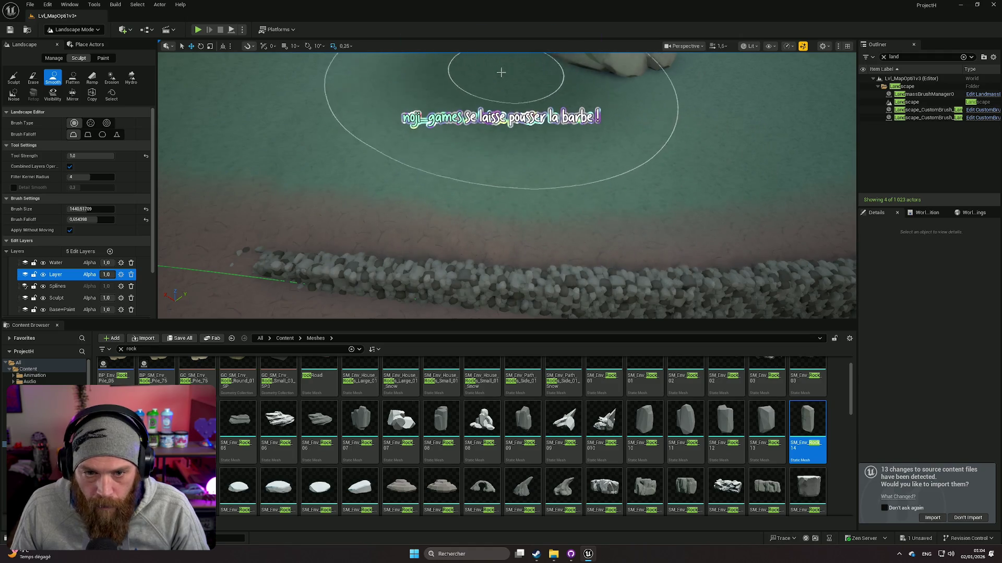
{"action": "left_click_drag", "start_coordinate": [381, 134], "coordinate": [380, 157]}
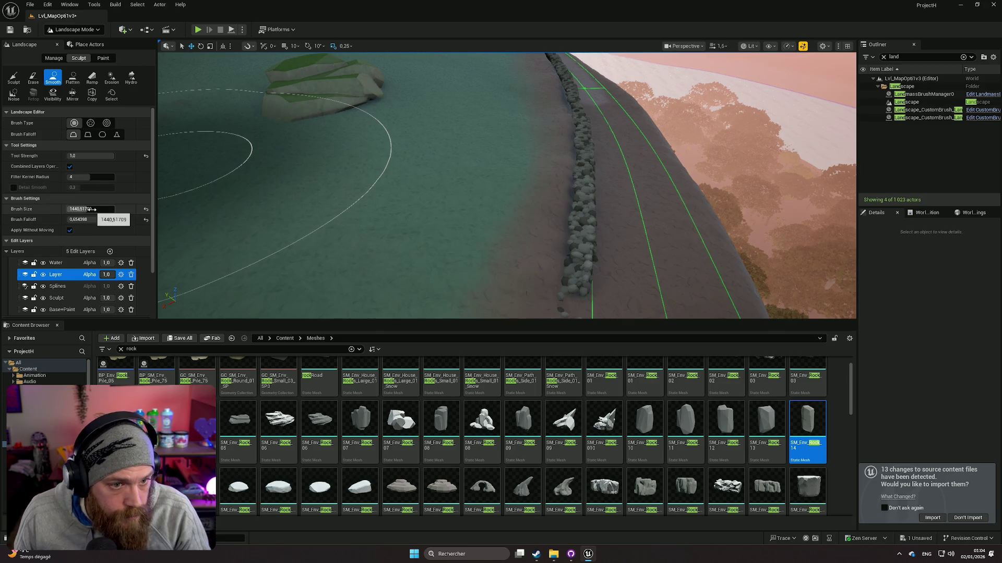
Lower the smoothing brush to about 134 and blend the bumps at the wall's base
{"action": "left_click_drag", "start_coordinate": [93, 209], "coordinate": [83, 209]}
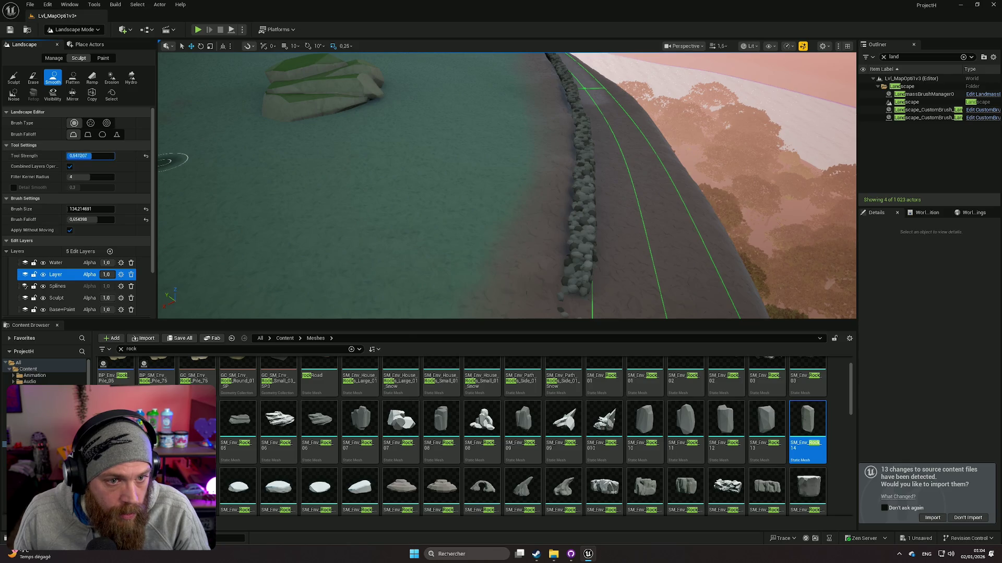
{"action": "mouse_move", "coordinate": [512, 161]}
{"action": "left_mouse_down"}
{"action": "mouse_move", "coordinate": [495, 178]}
{"action": "mouse_move", "coordinate": [496, 136]}
{"action": "mouse_move", "coordinate": [501, 173]}
{"action": "mouse_move", "coordinate": [529, 170]}
{"action": "mouse_move", "coordinate": [501, 178]}
{"action": "mouse_move", "coordinate": [490, 167]}
{"action": "mouse_move", "coordinate": [528, 179]}
{"action": "mouse_move", "coordinate": [528, 199]}
{"action": "mouse_move", "coordinate": [708, 164]}
{"action": "left_mouse_up"}
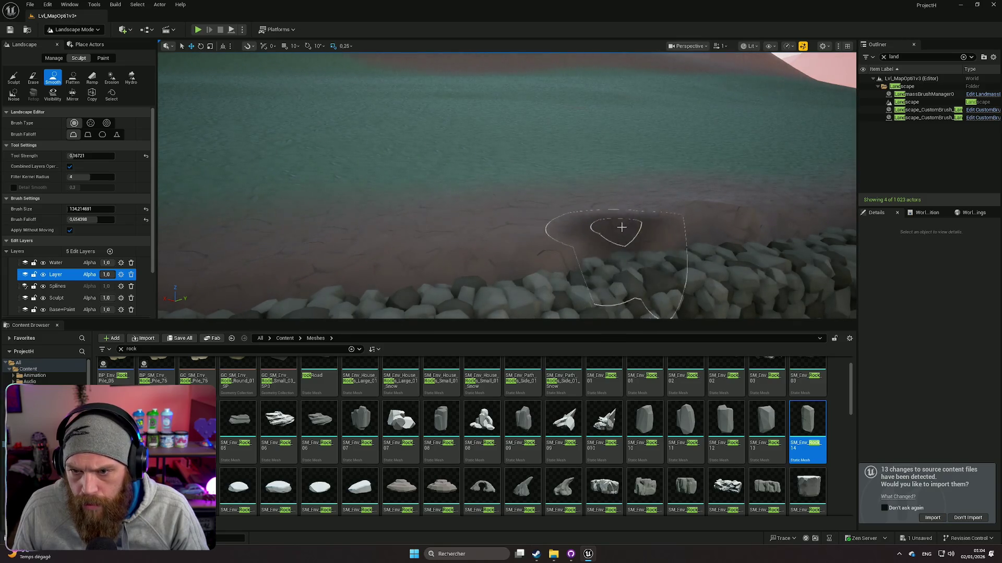
{"action": "mouse_move", "coordinate": [726, 217]}
{"action": "left_mouse_down"}
{"action": "mouse_move", "coordinate": [709, 183]}
{"action": "mouse_move", "coordinate": [671, 208]}
{"action": "left_mouse_up"}
{"action": "mouse_move", "coordinate": [363, 172]}
{"action": "left_mouse_down"}
{"action": "mouse_move", "coordinate": [333, 188]}
{"action": "mouse_move", "coordinate": [477, 169]}
{"action": "left_mouse_up"}
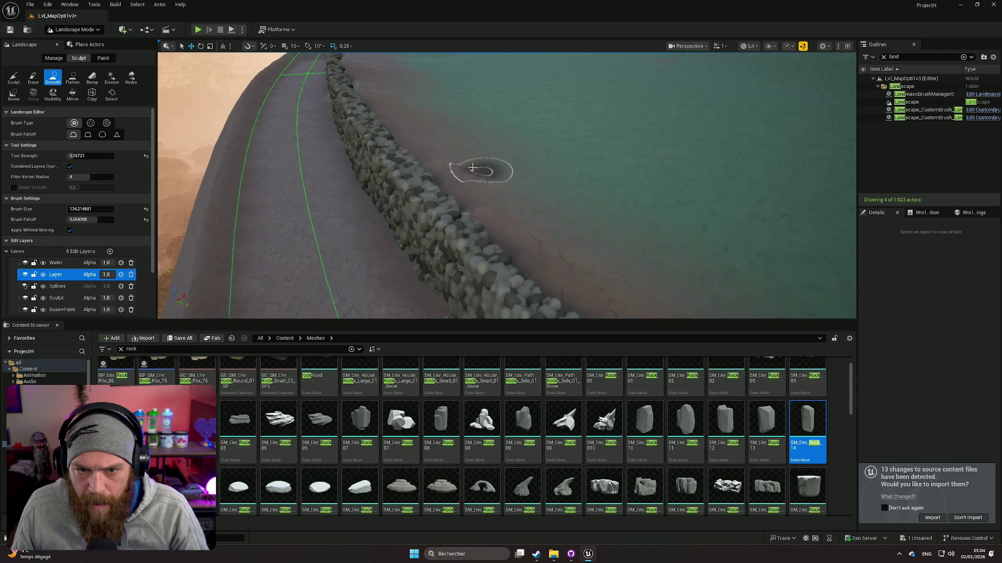
{"action": "mouse_move", "coordinate": [497, 214]}
{"action": "left_mouse_down"}
{"action": "mouse_move", "coordinate": [436, 218]}
{"action": "mouse_move", "coordinate": [558, 206]}
{"action": "left_mouse_up"}
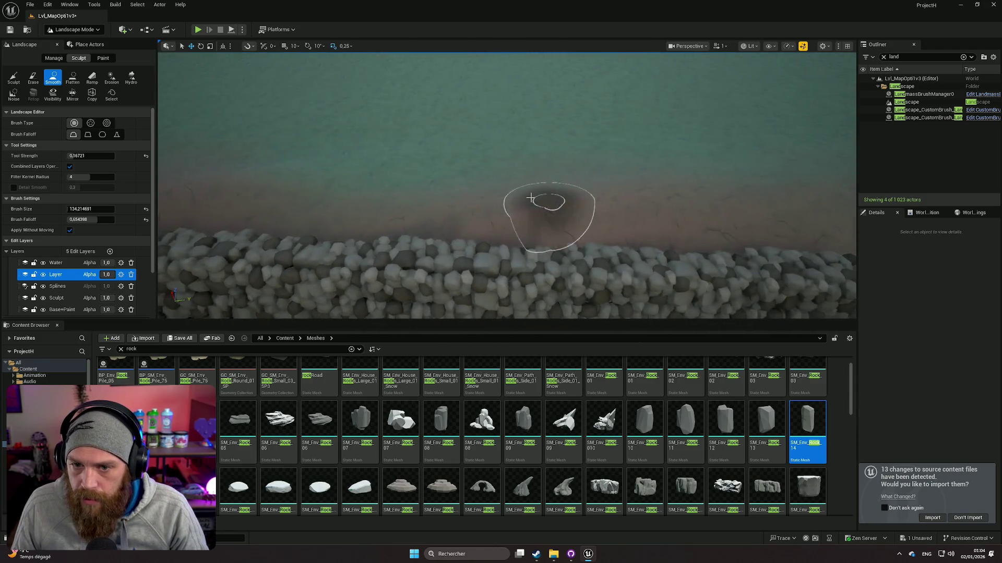
{"action": "left_click_drag", "start_coordinate": [667, 208], "coordinate": [431, 194]}
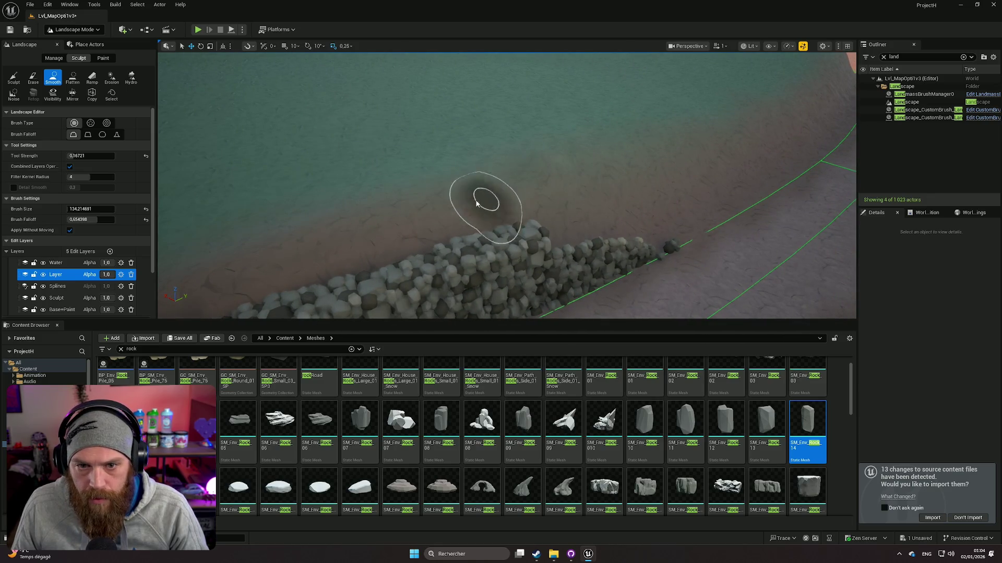
{"action": "mouse_move", "coordinate": [448, 194]}
{"action": "left_mouse_down"}
{"action": "mouse_move", "coordinate": [553, 94]}
{"action": "mouse_move", "coordinate": [365, 209]}
{"action": "mouse_move", "coordinate": [418, 195]}
{"action": "mouse_move", "coordinate": [470, 198]}
{"action": "mouse_move", "coordinate": [449, 193]}
{"action": "left_mouse_up"}
Switch the landscape to Paint mode with Base+Paint as the edited layer
{"action": "scroll", "coordinate": [69, 286], "scroll_direction": "down", "scroll_amount": 3}
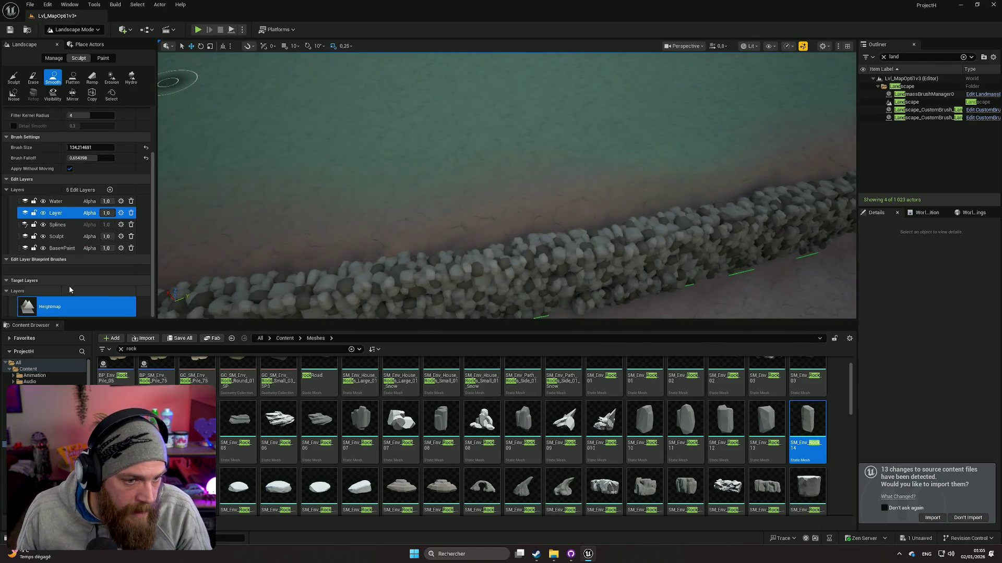
{"action": "left_click", "coordinate": [63, 251]}
{"action": "left_click", "coordinate": [101, 58]}
{"action": "scroll", "coordinate": [90, 284], "scroll_direction": "down", "scroll_amount": 5}
{"action": "scroll", "coordinate": [89, 259], "scroll_direction": "down", "scroll_amount": 1}
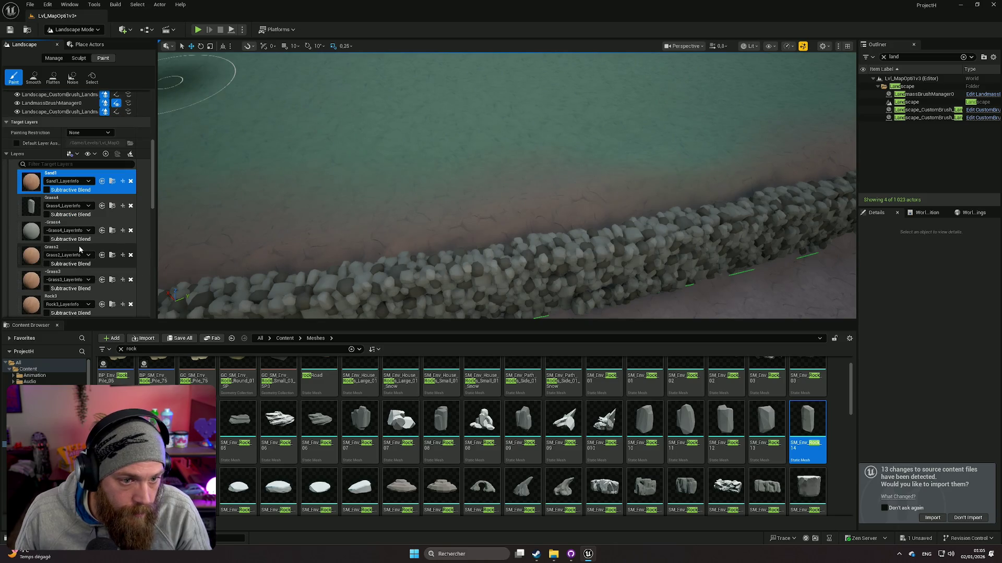
{"action": "scroll", "coordinate": [75, 241], "scroll_direction": "up", "scroll_amount": 1}
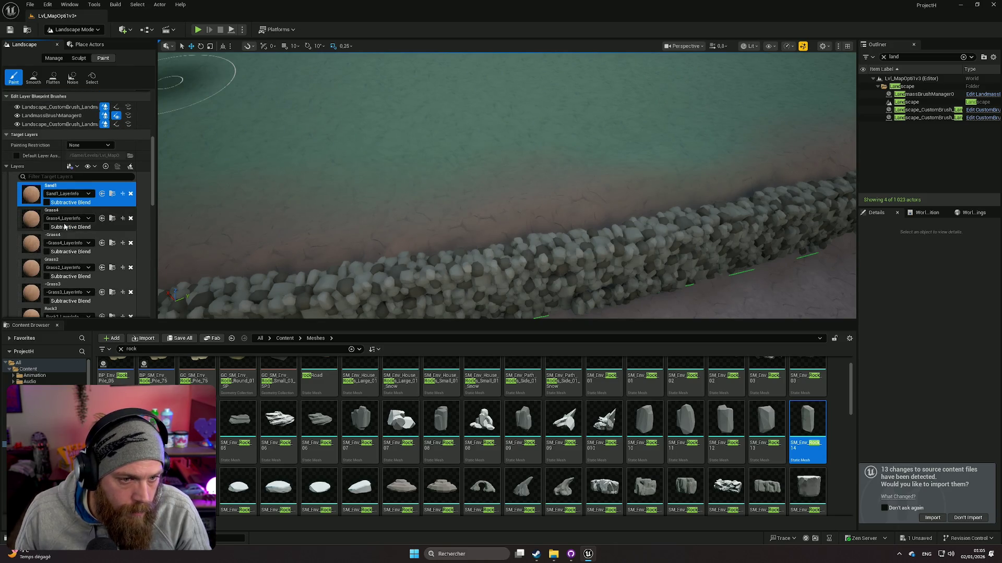
Choose the Grass4 target layer and shrink the paint brush to about 225
{"action": "left_click", "coordinate": [66, 214]}
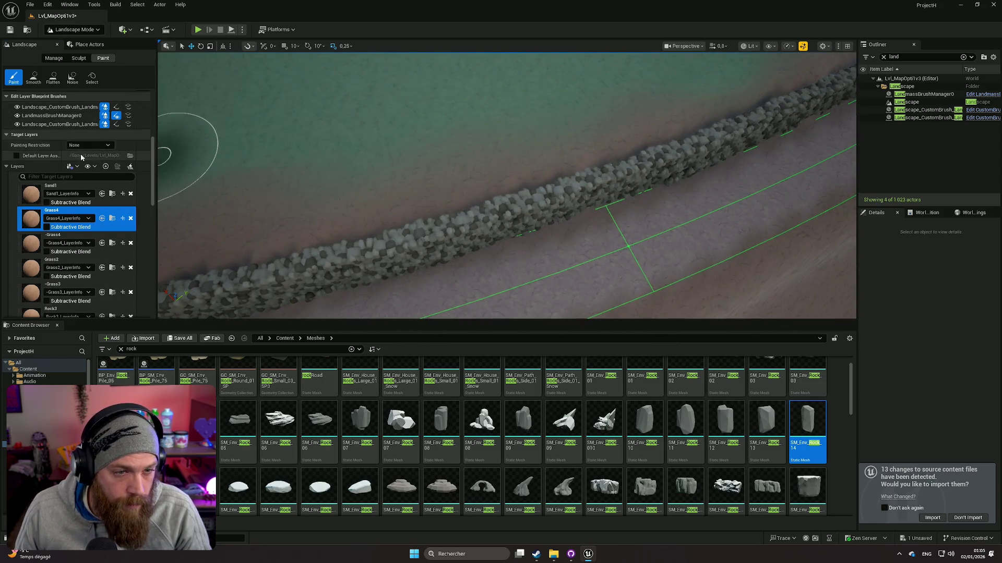
{"action": "scroll", "coordinate": [75, 152], "scroll_direction": "up", "scroll_amount": 10}
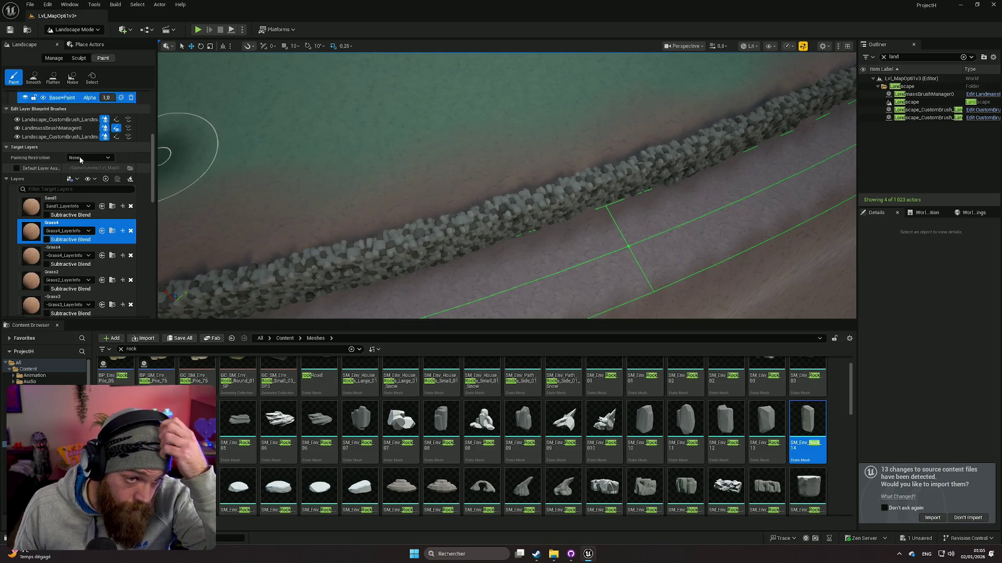
{"action": "scroll", "coordinate": [71, 189], "scroll_direction": "up", "scroll_amount": 1}
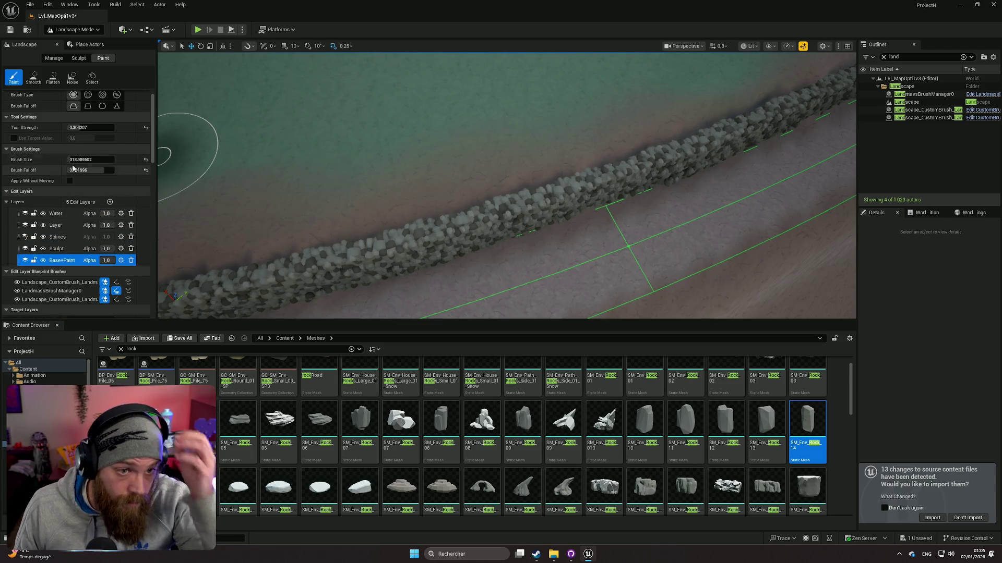
{"action": "left_click_drag", "start_coordinate": [90, 160], "coordinate": [79, 160]}
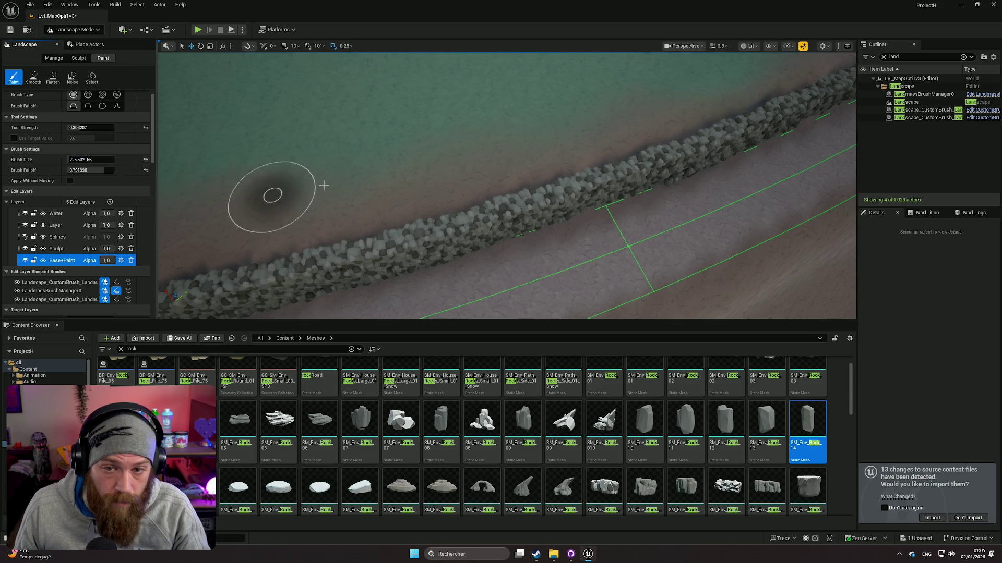
Paint a darker ground patch beside the rock wall
{"action": "left_click", "coordinate": [501, 170]}
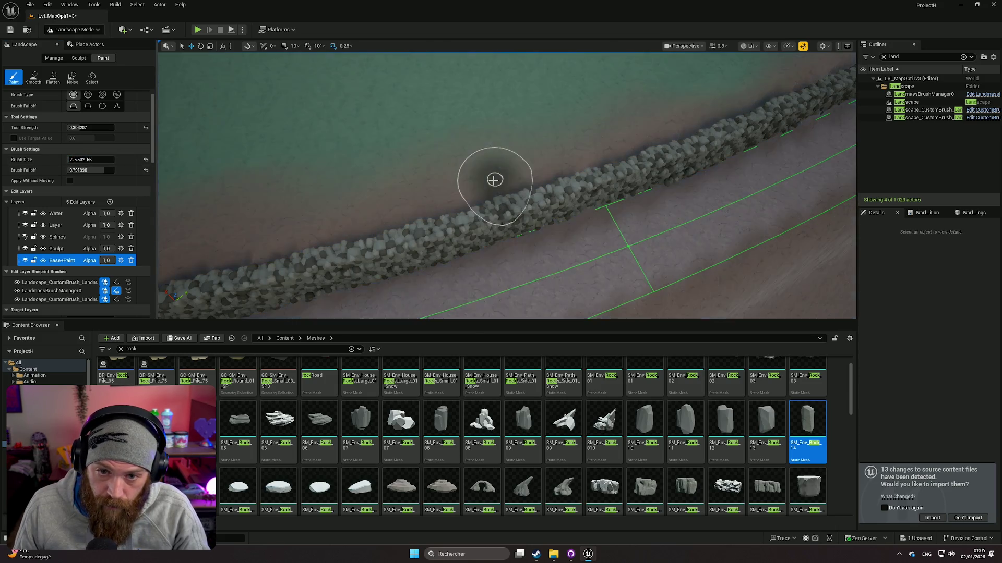
{"action": "left_click_drag", "start_coordinate": [395, 211], "coordinate": [395, 211]}
{"action": "left_click_drag", "start_coordinate": [634, 222], "coordinate": [634, 223]}
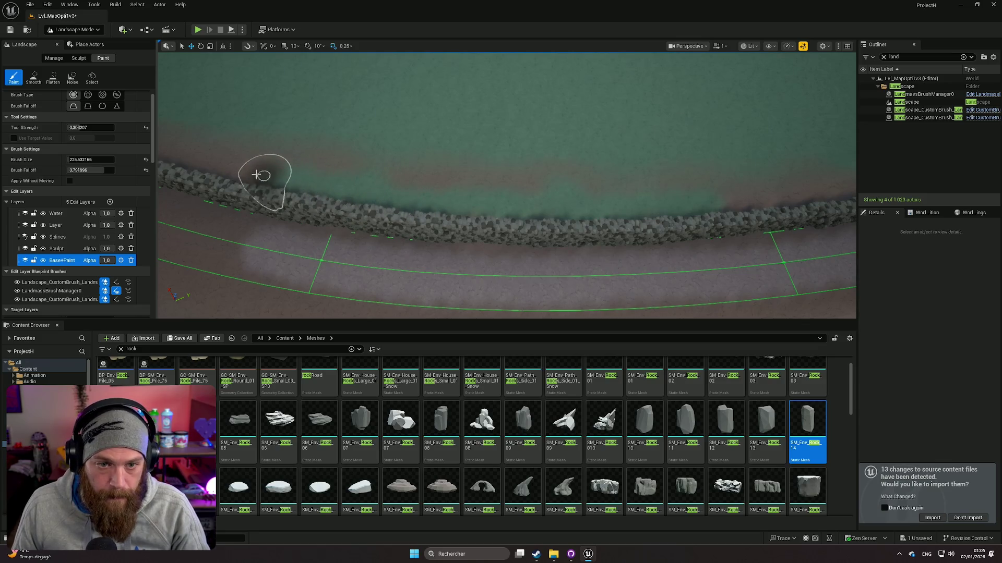
{"action": "scroll", "coordinate": [242, 172], "scroll_direction": "up", "scroll_amount": 2}
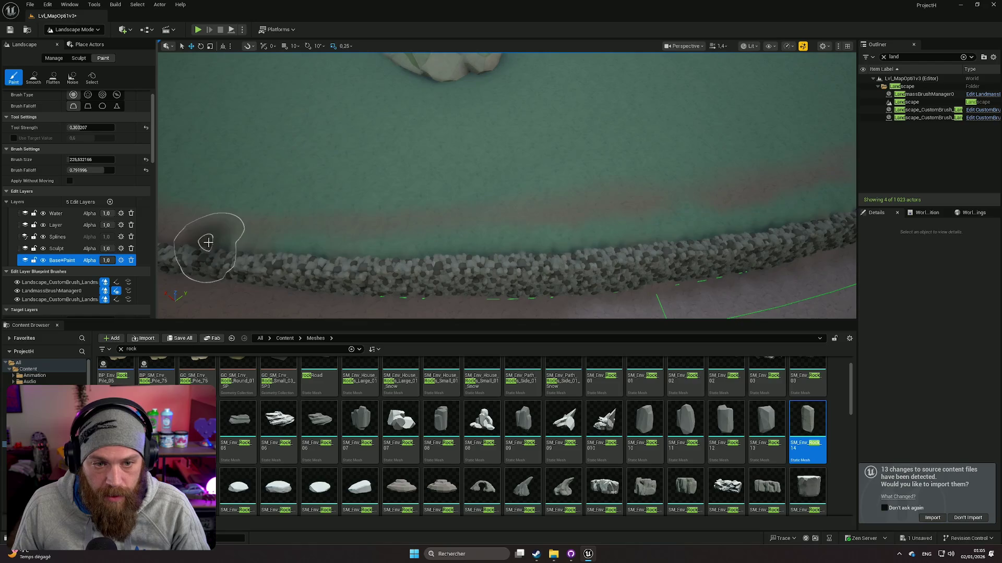
{"action": "scroll", "coordinate": [207, 242], "scroll_direction": "down", "scroll_amount": 2}
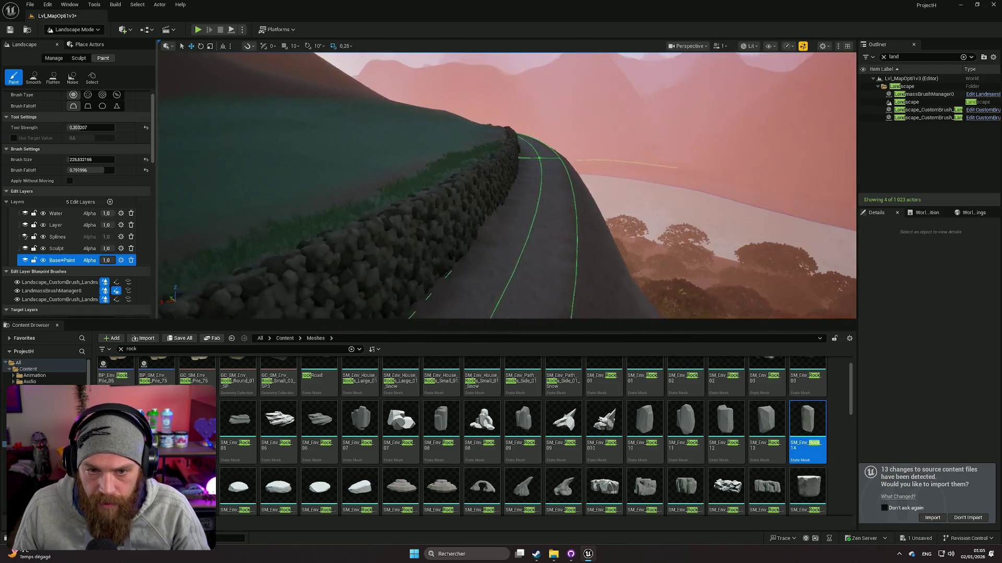
{"action": "scroll", "coordinate": [398, 260], "scroll_direction": "down", "scroll_amount": 2}
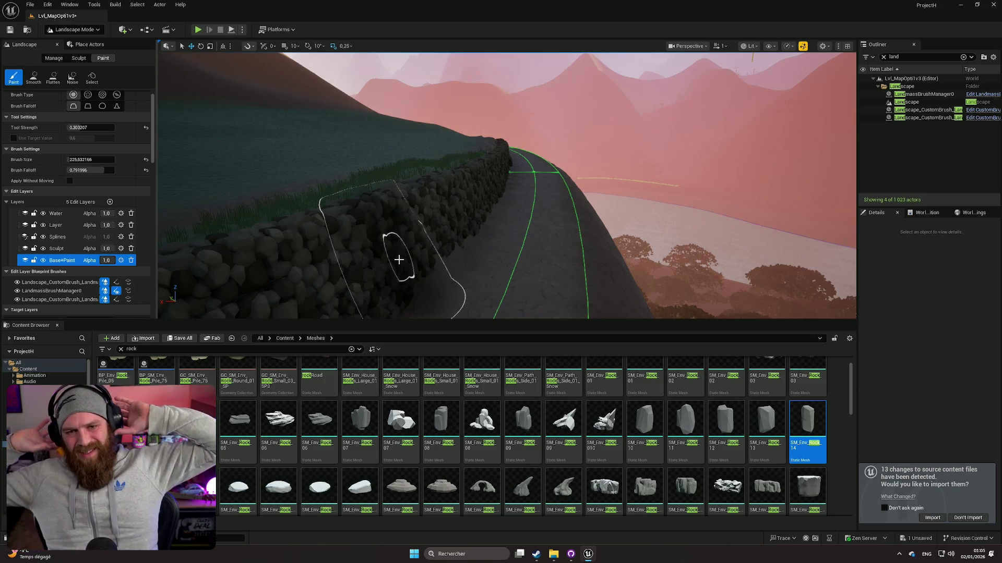
{"action": "scroll", "coordinate": [399, 260], "scroll_direction": "up", "scroll_amount": 2}
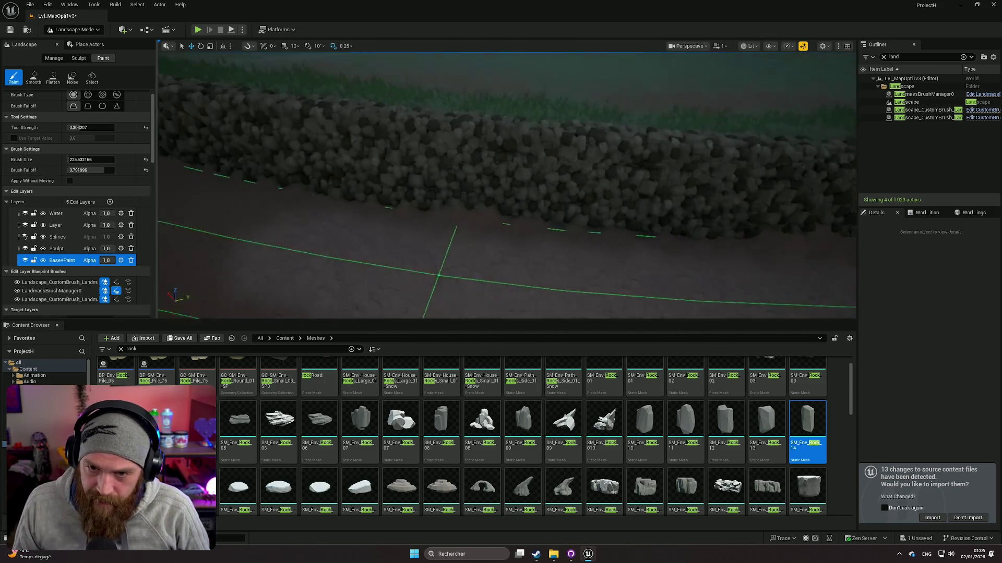
{"action": "scroll", "coordinate": [458, 223], "scroll_direction": "up", "scroll_amount": 3}
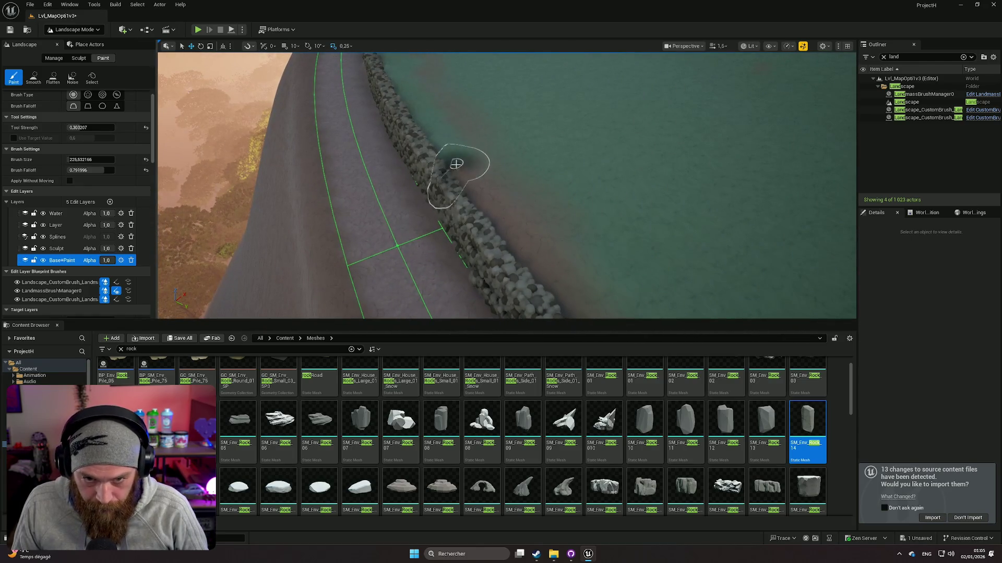
Reframe the view low along the wall and switch the viewport to immersive full screen
{"action": "left_click_drag", "start_coordinate": [525, 237], "coordinate": [495, 201]}
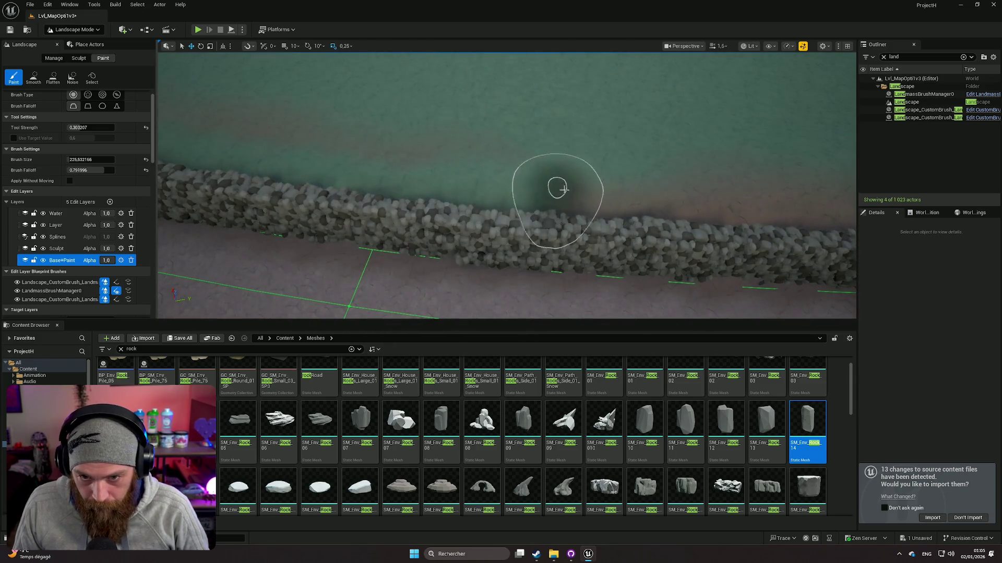
{"action": "mouse_move", "coordinate": [765, 211]}
{"action": "left_mouse_down"}
{"action": "mouse_move", "coordinate": [741, 230]}
{"action": "mouse_move", "coordinate": [524, 208]}
{"action": "mouse_move", "coordinate": [452, 213]}
{"action": "mouse_move", "coordinate": [502, 218]}
{"action": "mouse_move", "coordinate": [424, 211]}
{"action": "left_mouse_up"}
{"action": "left_click_drag", "start_coordinate": [556, 231], "coordinate": [543, 228]}
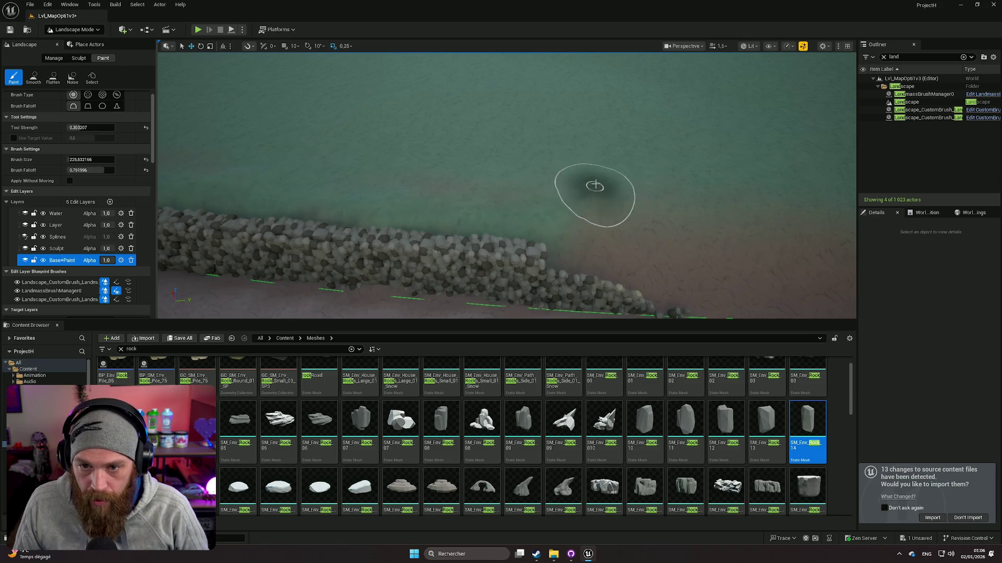
{"action": "left_click_drag", "start_coordinate": [599, 134], "coordinate": [599, 134]}
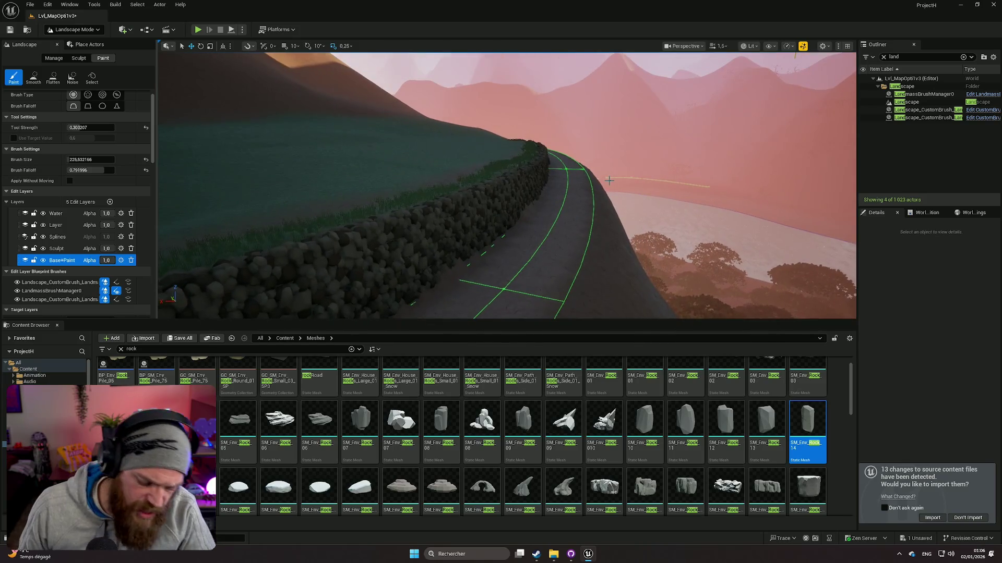
{"action": "key", "text": "F11"}
{"action": "left_click_drag", "start_coordinate": [609, 180], "coordinate": [609, 180]}
{"action": "left_click_drag", "start_coordinate": [575, 211], "coordinate": [561, 231]}
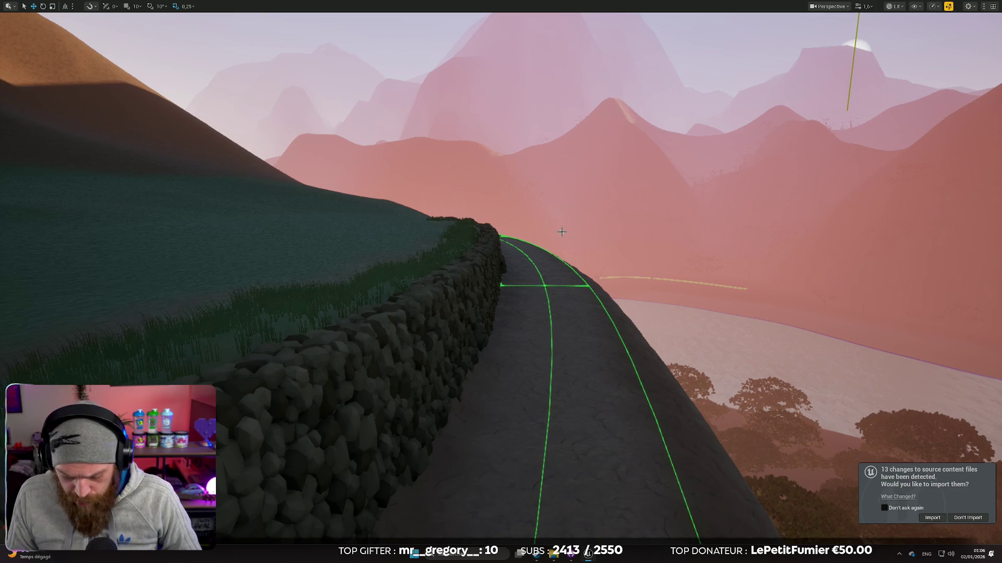
Paint a darker strip along the wall's inner edge
{"action": "mouse_move", "coordinate": [560, 230]}
{"action": "left_mouse_down"}
{"action": "mouse_move", "coordinate": [496, 232]}
{"action": "mouse_move", "coordinate": [543, 239]}
{"action": "left_mouse_up"}
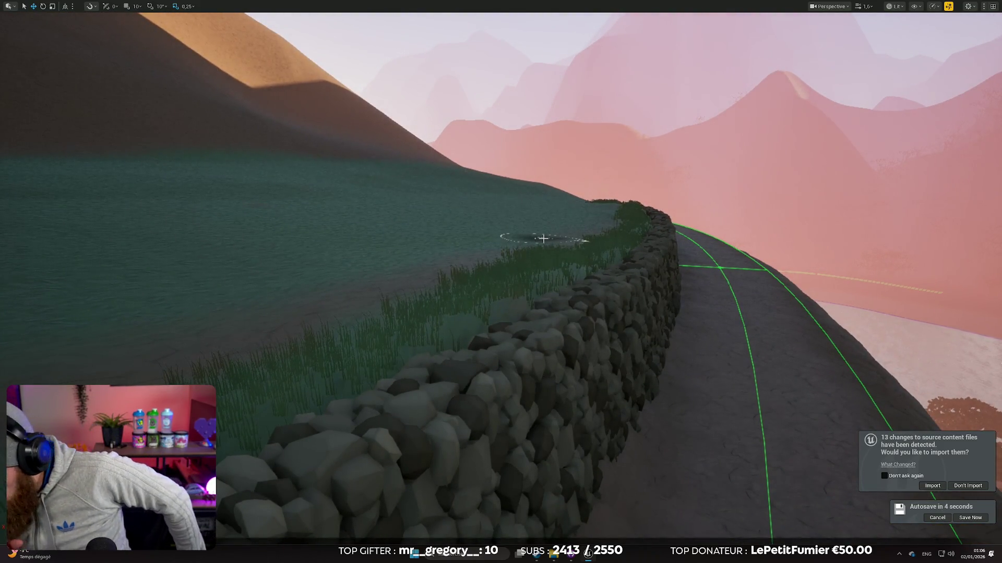
{"action": "mouse_move", "coordinate": [543, 239]}
{"action": "left_mouse_down"}
{"action": "mouse_move", "coordinate": [459, 240]}
{"action": "mouse_move", "coordinate": [544, 230]}
{"action": "left_mouse_up"}
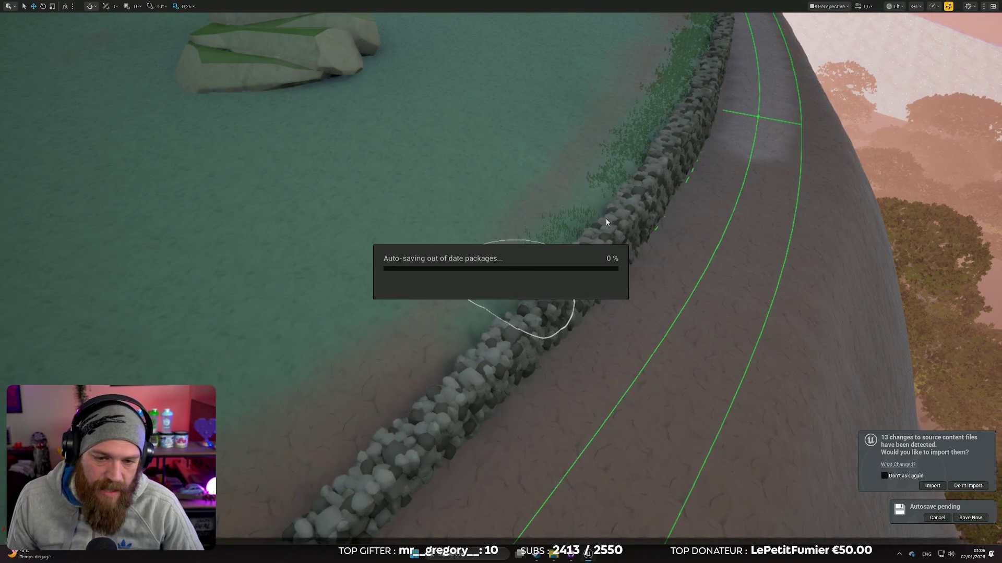
{"action": "mouse_move", "coordinate": [590, 209]}
{"action": "left_mouse_down"}
{"action": "mouse_move", "coordinate": [586, 217]}
{"action": "mouse_move", "coordinate": [570, 208]}
{"action": "mouse_move", "coordinate": [541, 230]}
{"action": "mouse_move", "coordinate": [332, 261]}
{"action": "mouse_move", "coordinate": [477, 233]}
{"action": "mouse_move", "coordinate": [696, 165]}
{"action": "mouse_move", "coordinate": [697, 143]}
{"action": "mouse_move", "coordinate": [650, 176]}
{"action": "mouse_move", "coordinate": [673, 197]}
{"action": "mouse_move", "coordinate": [666, 162]}
{"action": "left_mouse_up"}
{"action": "scroll", "coordinate": [500, 208], "scroll_direction": "up", "scroll_amount": 2}
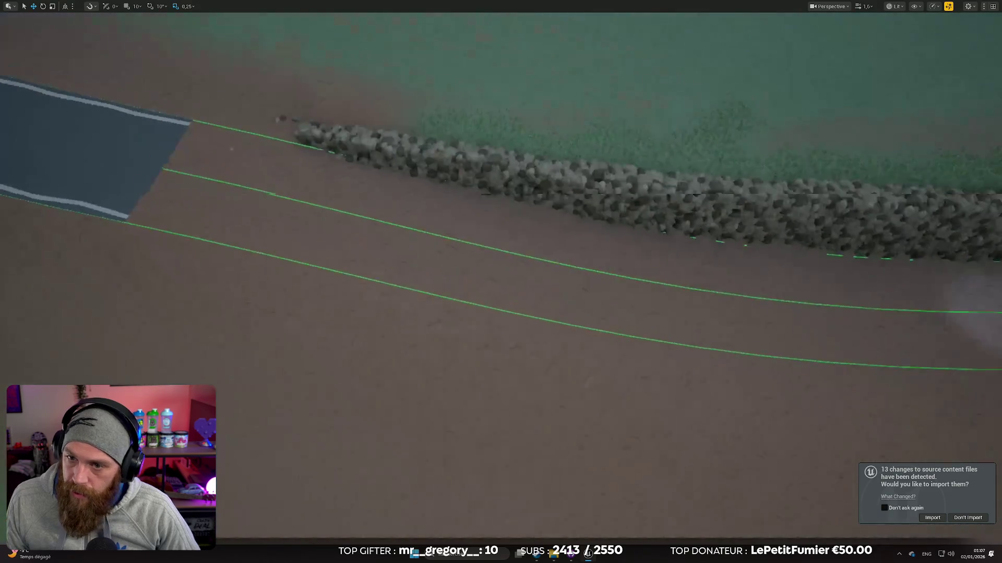
{"action": "key", "text": "d"}
{"action": "mouse_move", "coordinate": [339, 182]}
{"action": "left_mouse_down"}
{"action": "mouse_move", "coordinate": [400, 205]}
{"action": "mouse_move", "coordinate": [474, 208]}
{"action": "mouse_move", "coordinate": [544, 234]}
{"action": "left_mouse_up"}
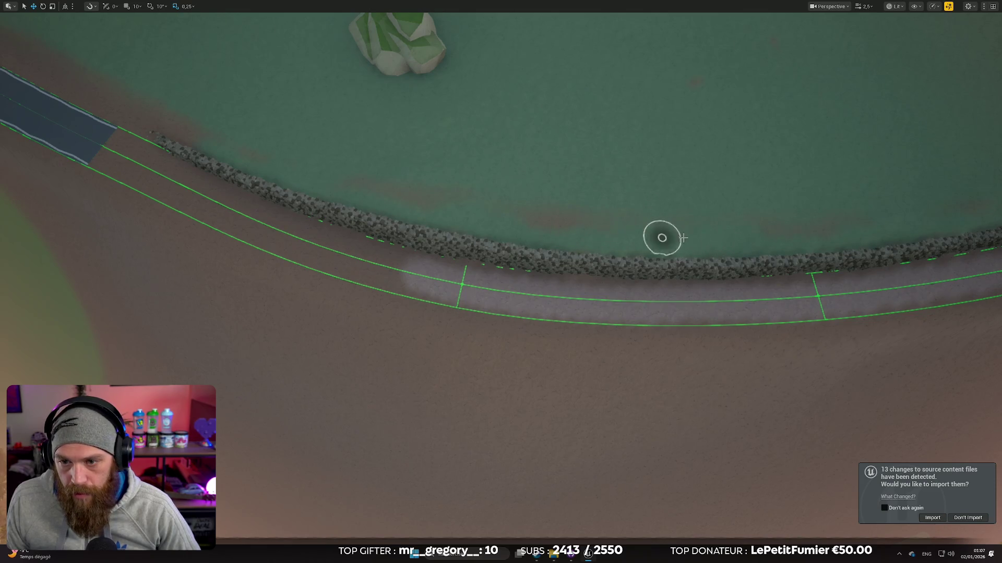
{"action": "key", "text": "d"}
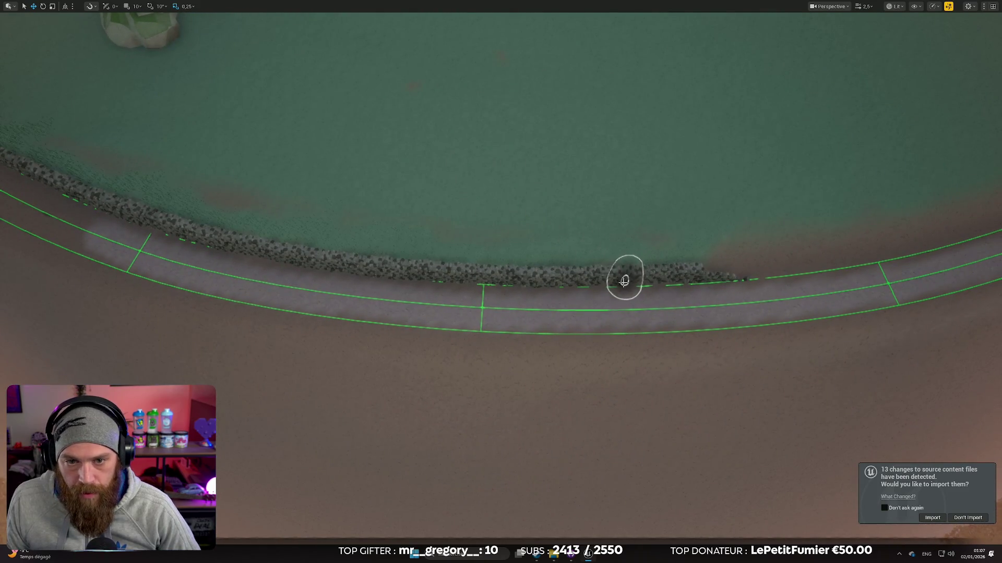
Exit immersive mode and make the Sculpt edit layer the active layer
{"action": "left_click_drag", "start_coordinate": [624, 281], "coordinate": [605, 135]}
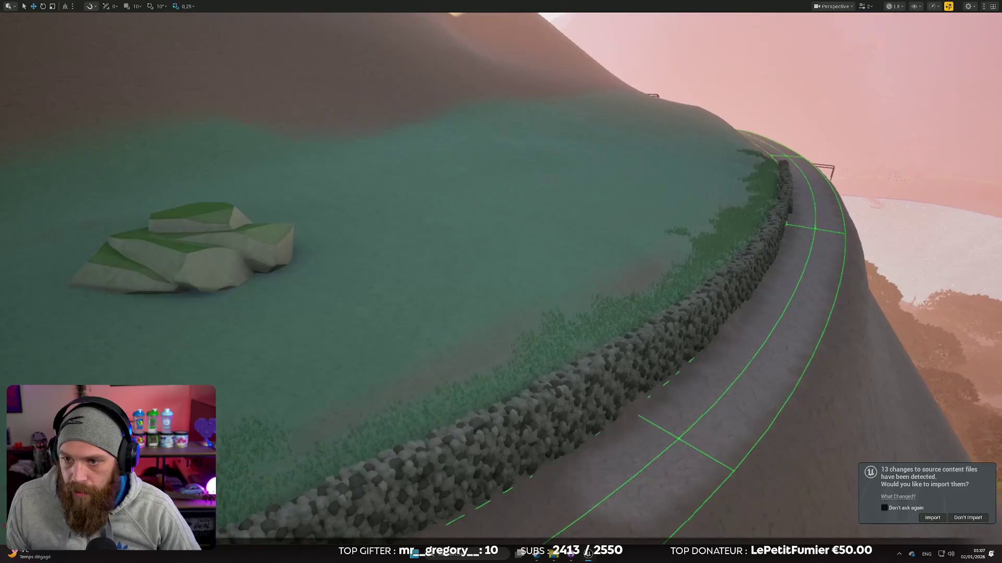
{"action": "key", "text": "w"}
{"action": "scroll", "coordinate": [500, 282], "scroll_direction": "down", "scroll_amount": 1}
{"action": "left_click_drag", "start_coordinate": [553, 282], "coordinate": [618, 286]}
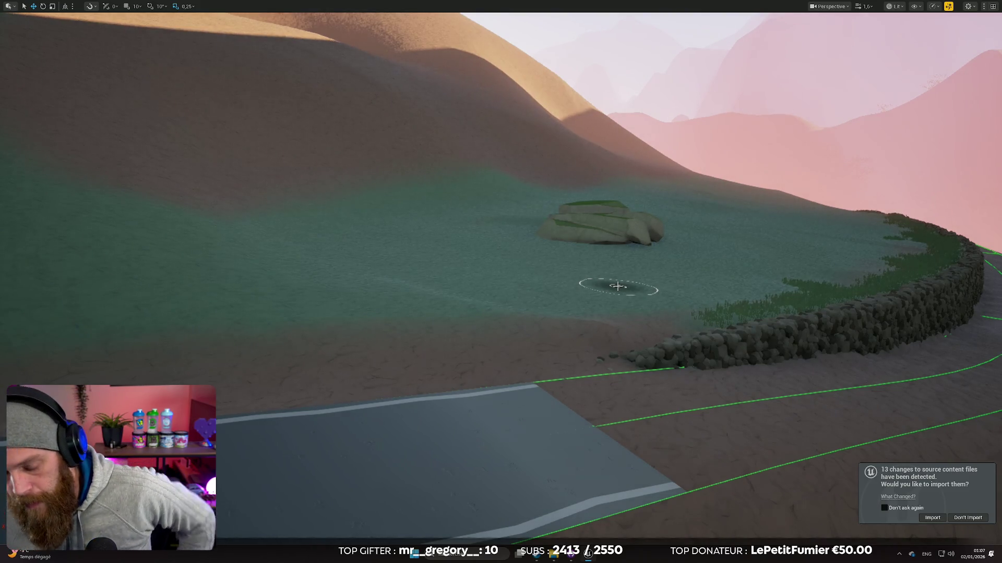
{"action": "mouse_move", "coordinate": [530, 273]}
{"action": "left_mouse_down"}
{"action": "mouse_move", "coordinate": [528, 323]}
{"action": "mouse_move", "coordinate": [522, 277]}
{"action": "mouse_move", "coordinate": [542, 271]}
{"action": "mouse_move", "coordinate": [506, 292]}
{"action": "mouse_move", "coordinate": [353, 218]}
{"action": "left_mouse_up"}
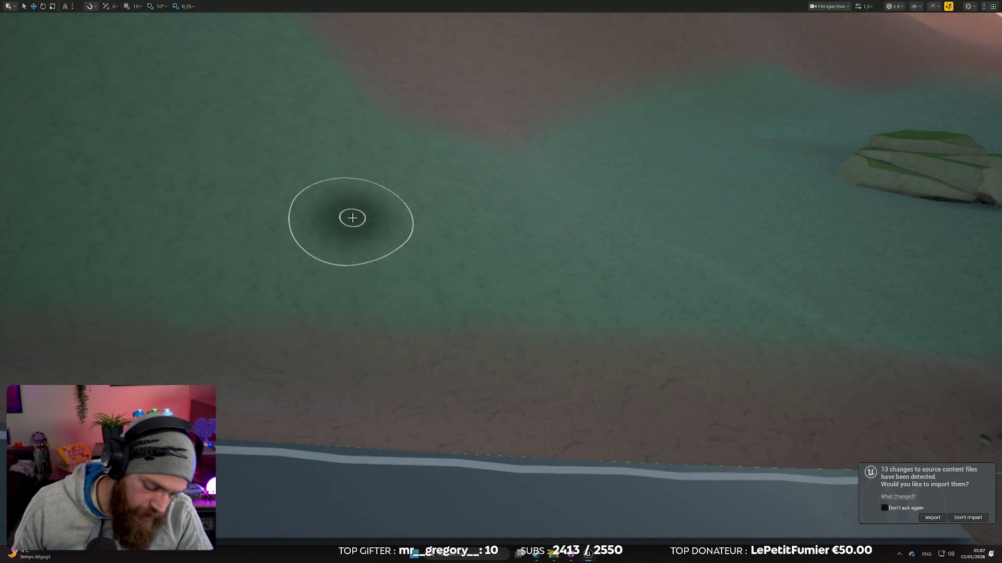
{"action": "key", "text": "F11"}
{"action": "left_click", "coordinate": [86, 287]}
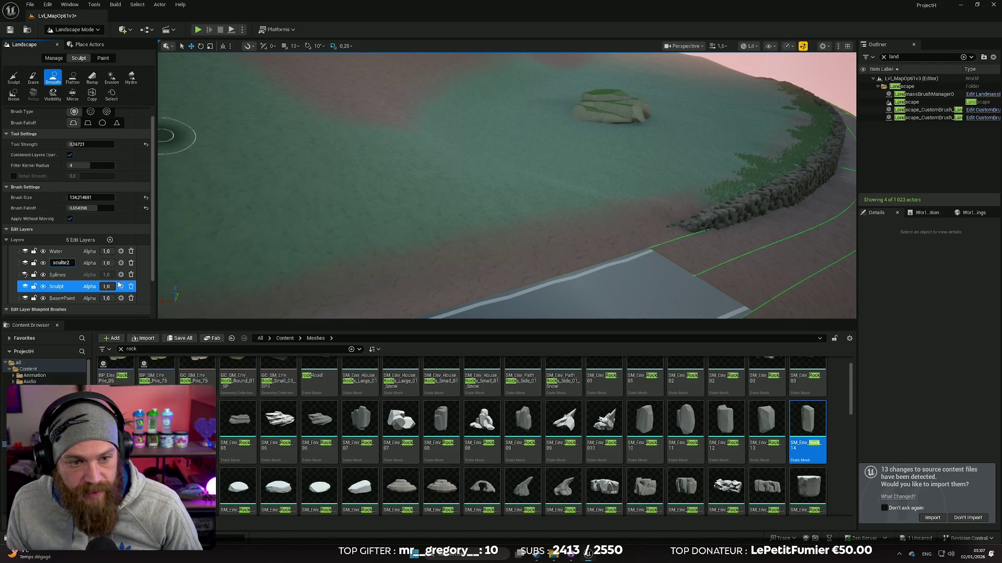
Name the new edit layer 'sculte2' and reselect the Sculpt layer
{"action": "left_click", "coordinate": [79, 263]}
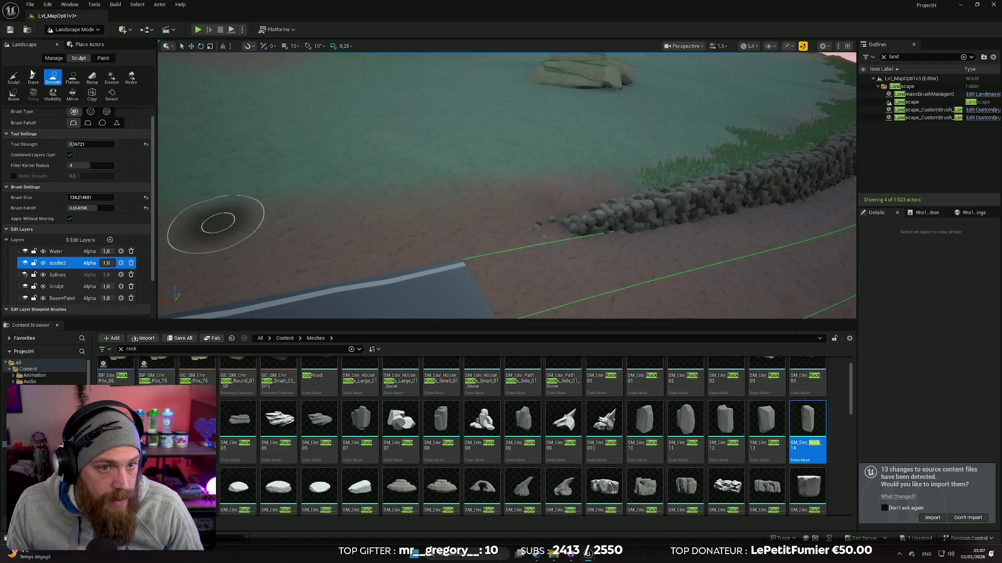
{"action": "left_click", "coordinate": [62, 286]}
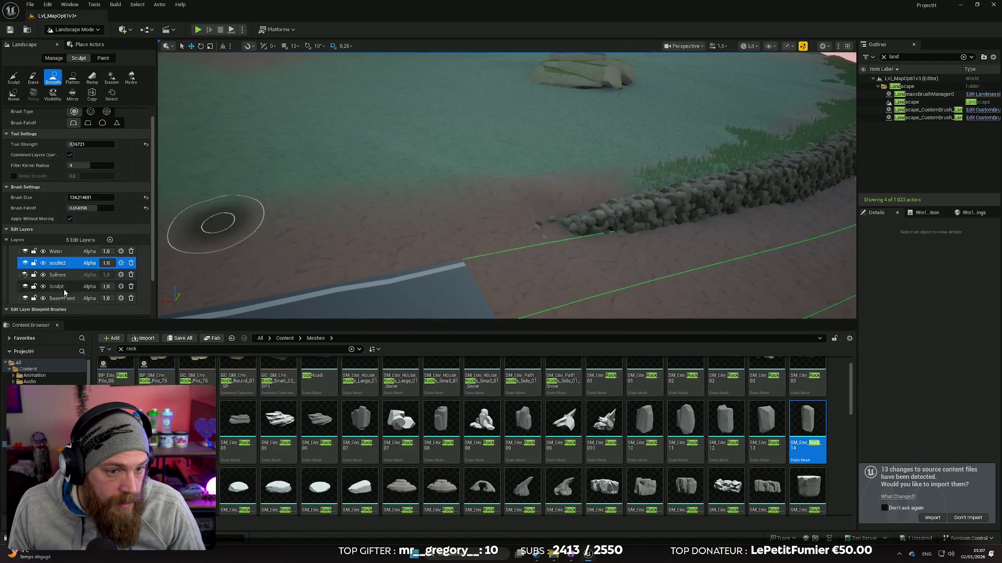
{"action": "left_click", "coordinate": [89, 30]}
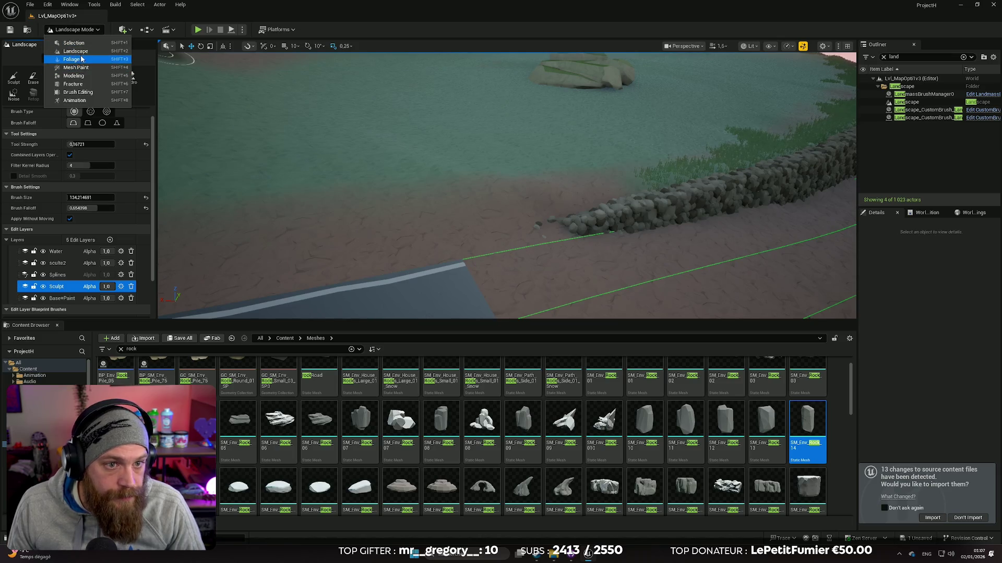
{"action": "left_click", "coordinate": [80, 52]}
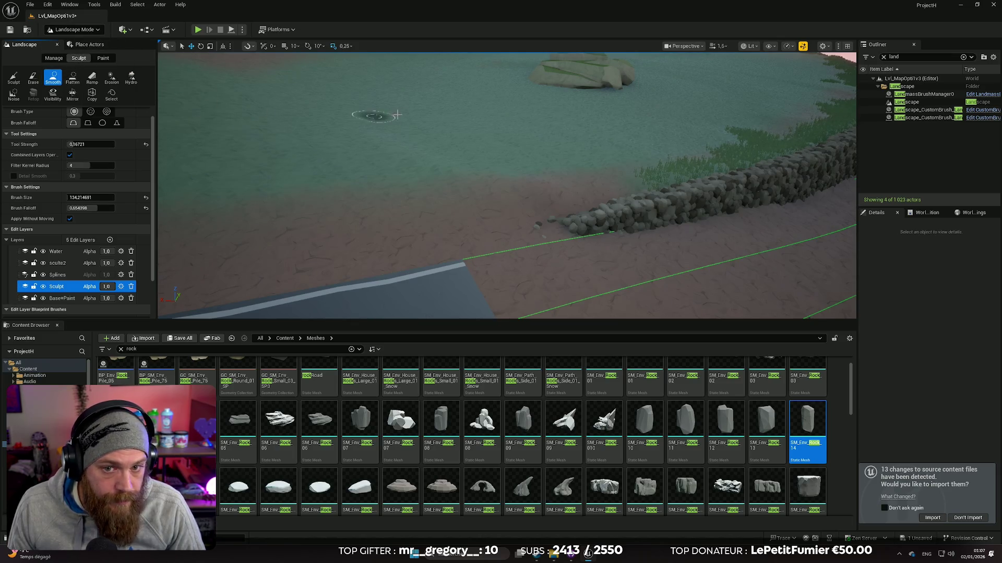
Enlarge the smoothing brush to about 690 and switch the landscape tools to Paint
{"action": "scroll", "coordinate": [396, 115], "scroll_direction": "up", "scroll_amount": 3}
{"action": "key", "text": "bracketright"}
{"action": "key", "text": "bracketright"}
{"action": "key", "text": "bracketright"}
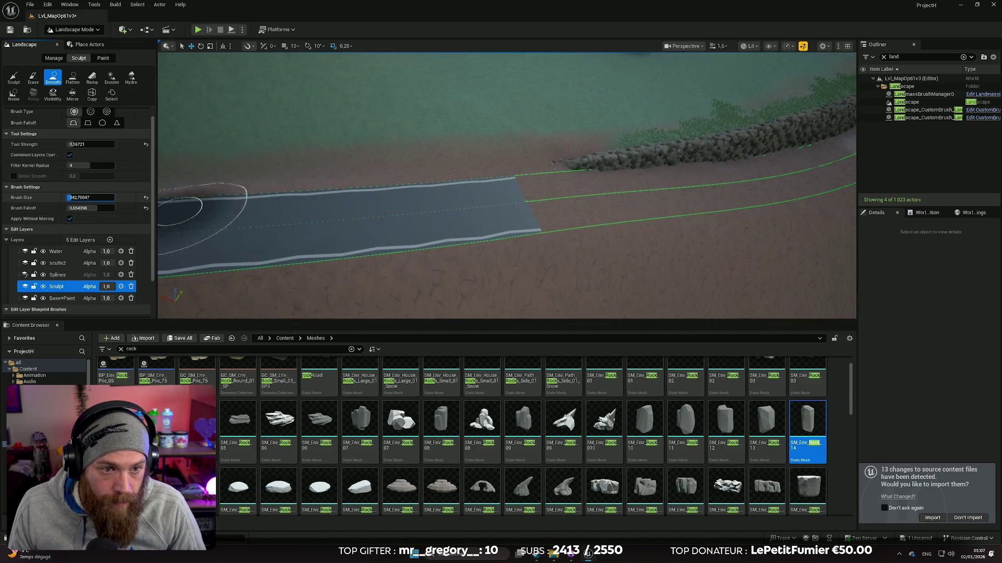
{"action": "key", "text": "bracketright"}
{"action": "key", "text": "bracketright"}
{"action": "key", "text": "bracketright"}
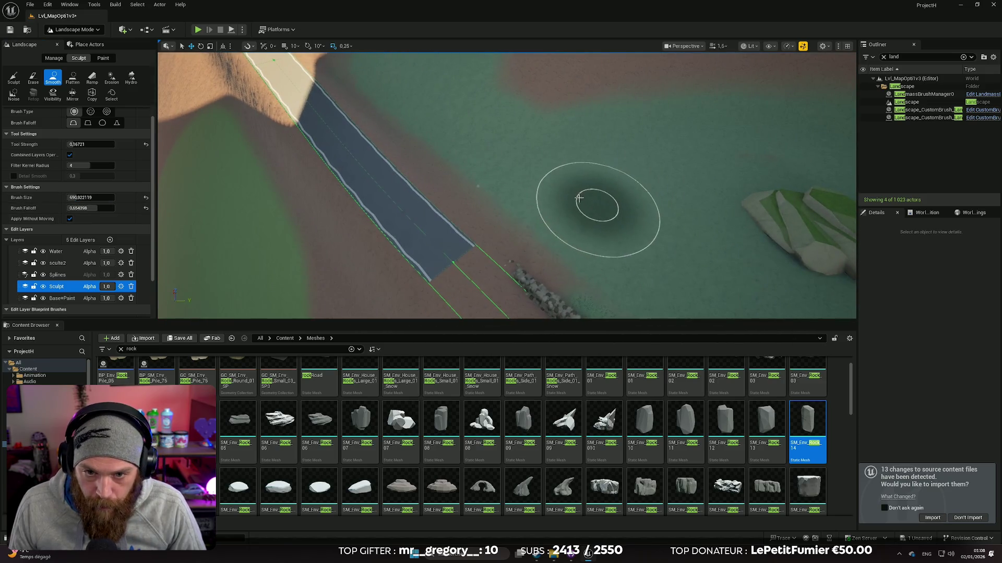
{"action": "left_click_drag", "start_coordinate": [586, 200], "coordinate": [586, 115]}
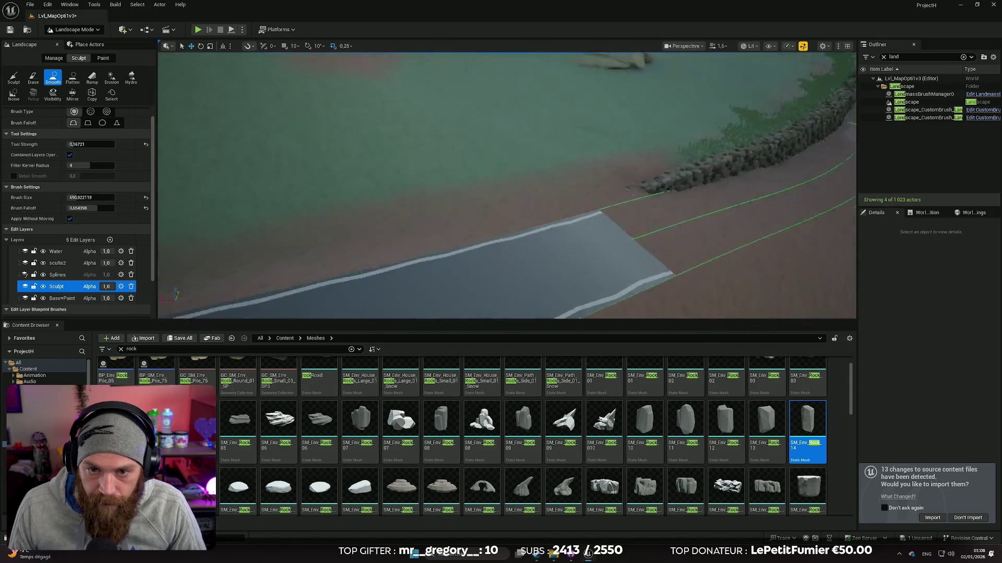
{"action": "left_click_drag", "start_coordinate": [483, 181], "coordinate": [483, 156]}
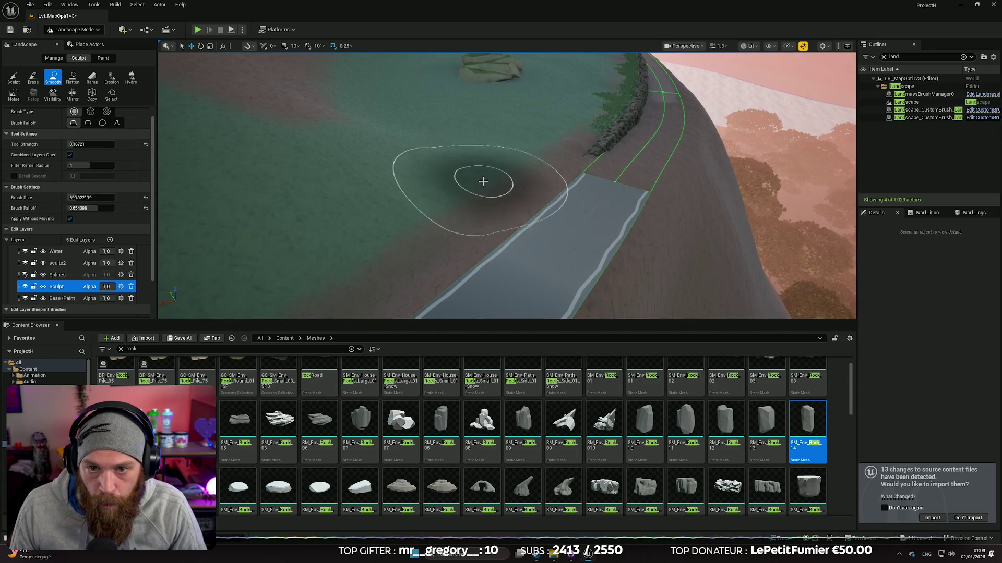
{"action": "left_click_drag", "start_coordinate": [496, 150], "coordinate": [454, 153]}
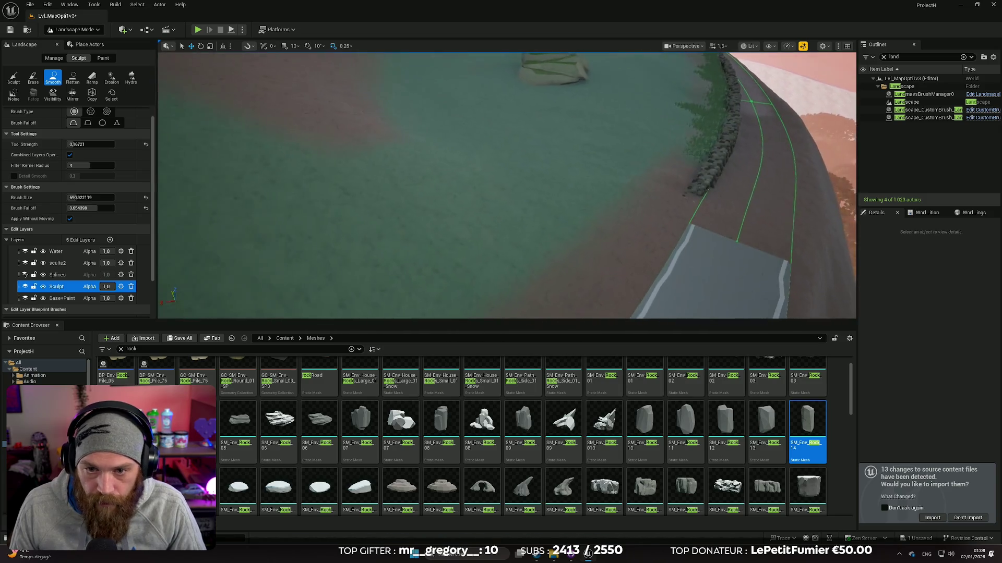
{"action": "left_click", "coordinate": [103, 58]}
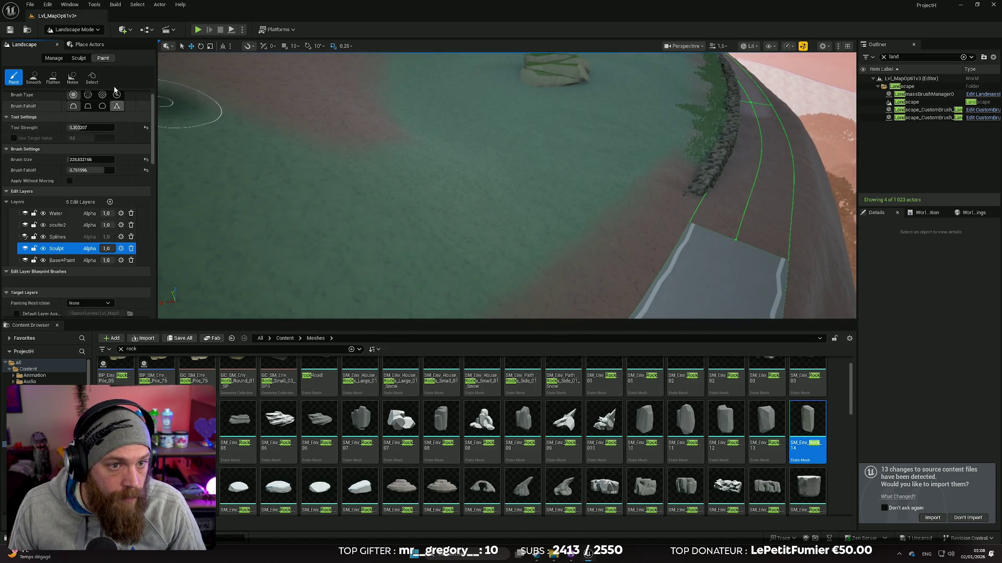
Select the Paint tool on the Base+Paint edit layer with Grass4 as the target layer
{"action": "left_click", "coordinate": [33, 79]}
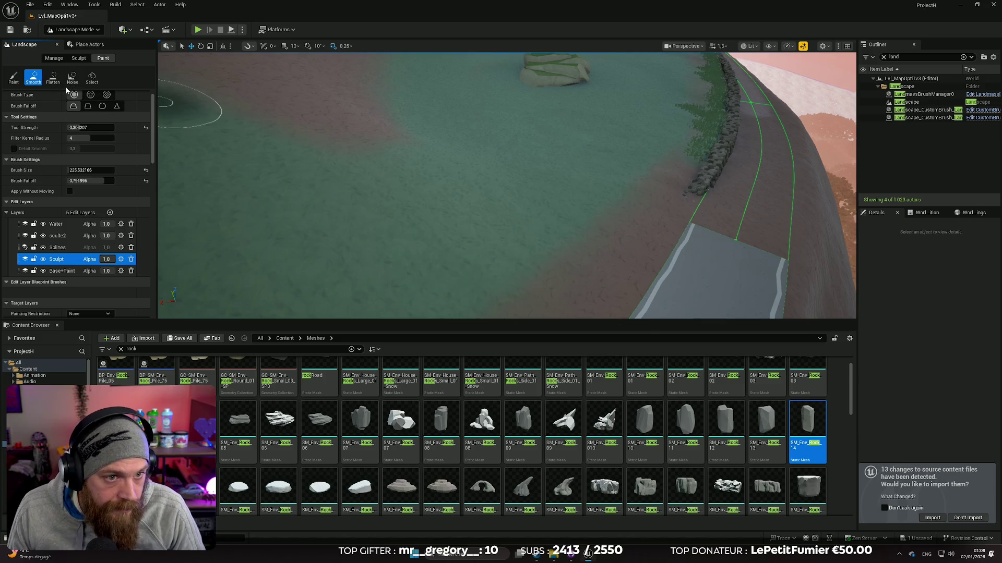
{"action": "left_click", "coordinate": [16, 78]}
{"action": "left_click", "coordinate": [73, 260]}
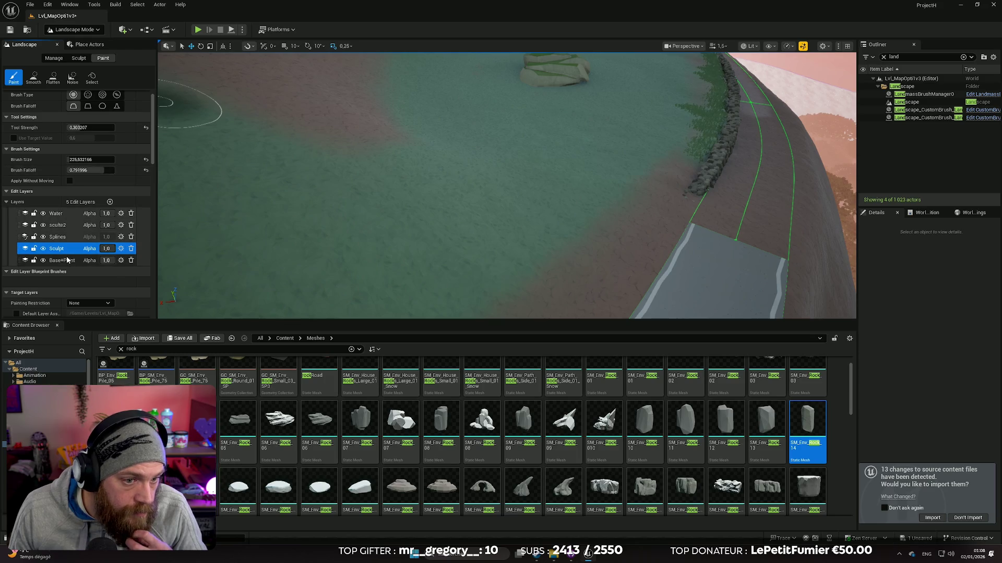
{"action": "scroll", "coordinate": [114, 260], "scroll_direction": "down", "scroll_amount": 2}
{"action": "scroll", "coordinate": [78, 277], "scroll_direction": "down", "scroll_amount": 2}
{"action": "left_click", "coordinate": [87, 265]}
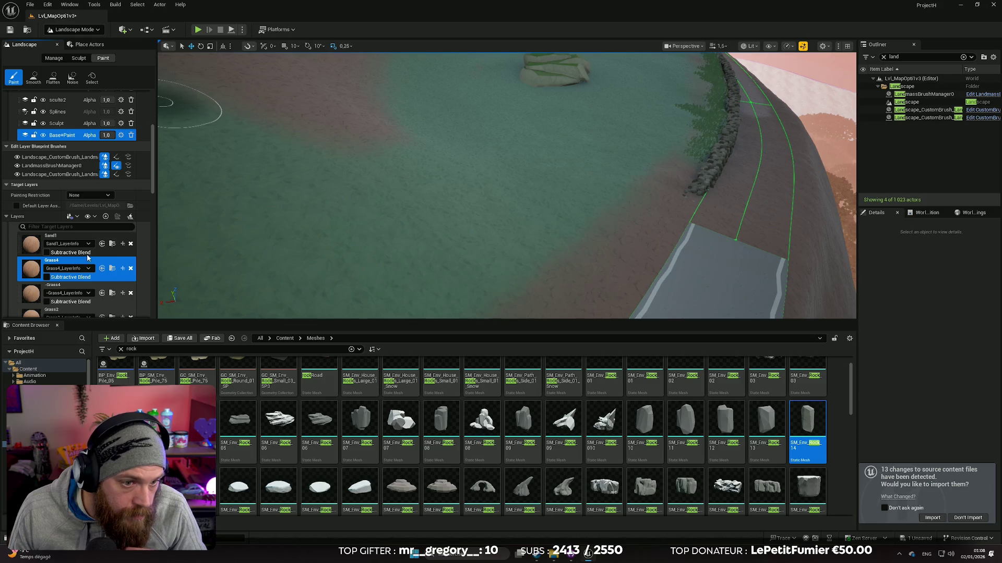
{"action": "scroll", "coordinate": [83, 260], "scroll_direction": "down", "scroll_amount": 2}
{"action": "scroll", "coordinate": [78, 262], "scroll_direction": "down", "scroll_amount": 3}
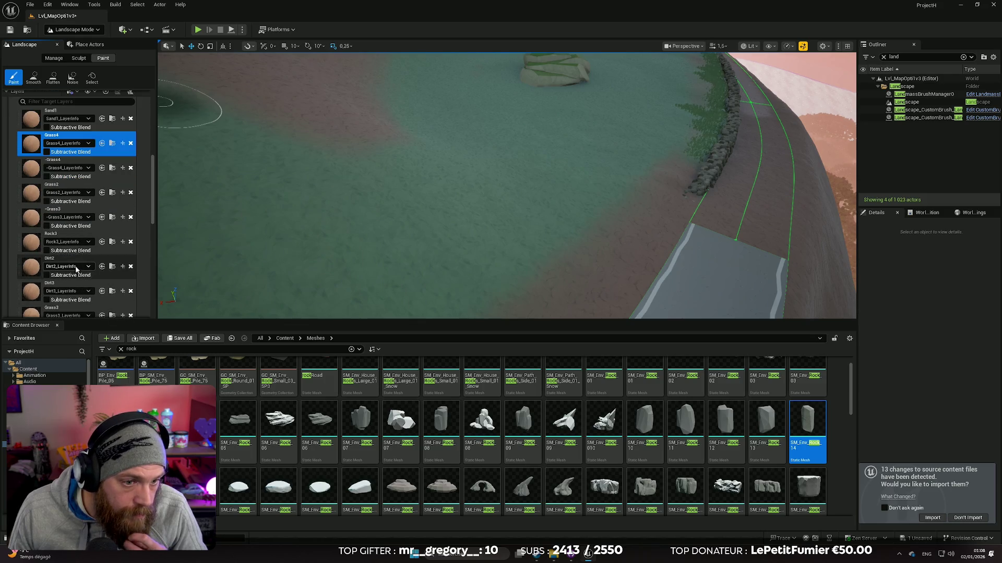
{"action": "scroll", "coordinate": [68, 235], "scroll_direction": "up", "scroll_amount": 8}
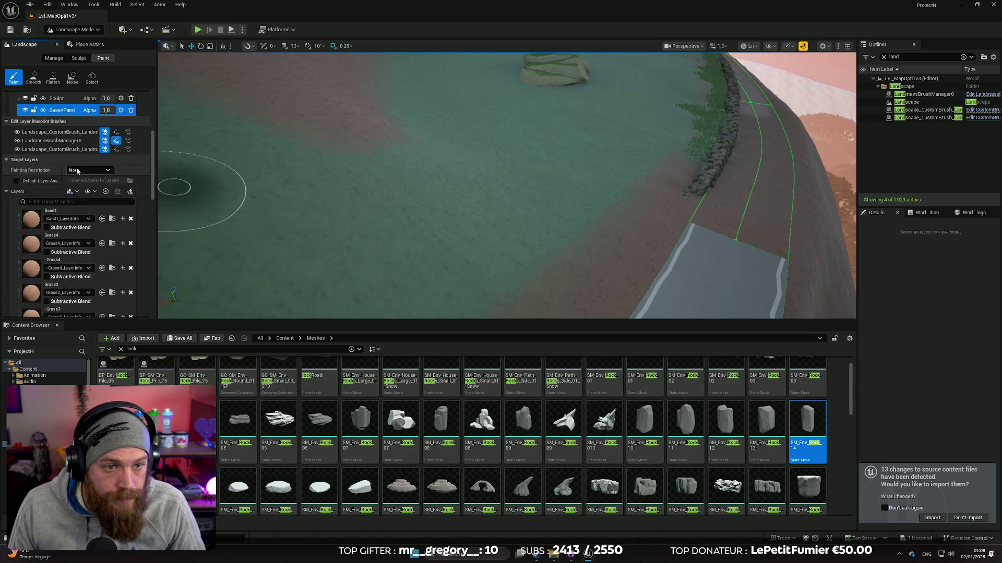
{"action": "scroll", "coordinate": [68, 172], "scroll_direction": "up", "scroll_amount": 1}
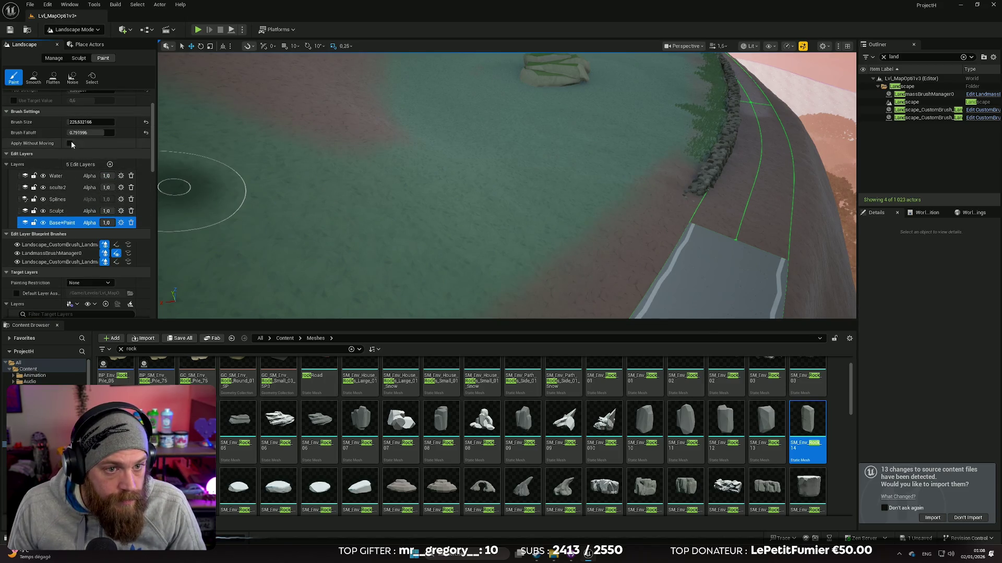
Fly near the wall and change the paint target layer from Grass4 to Dirt3
{"action": "mouse_move", "coordinate": [554, 278]}
{"action": "left_mouse_down"}
{"action": "mouse_move", "coordinate": [506, 298]}
{"action": "mouse_move", "coordinate": [501, 277]}
{"action": "mouse_move", "coordinate": [413, 284]}
{"action": "left_mouse_up"}
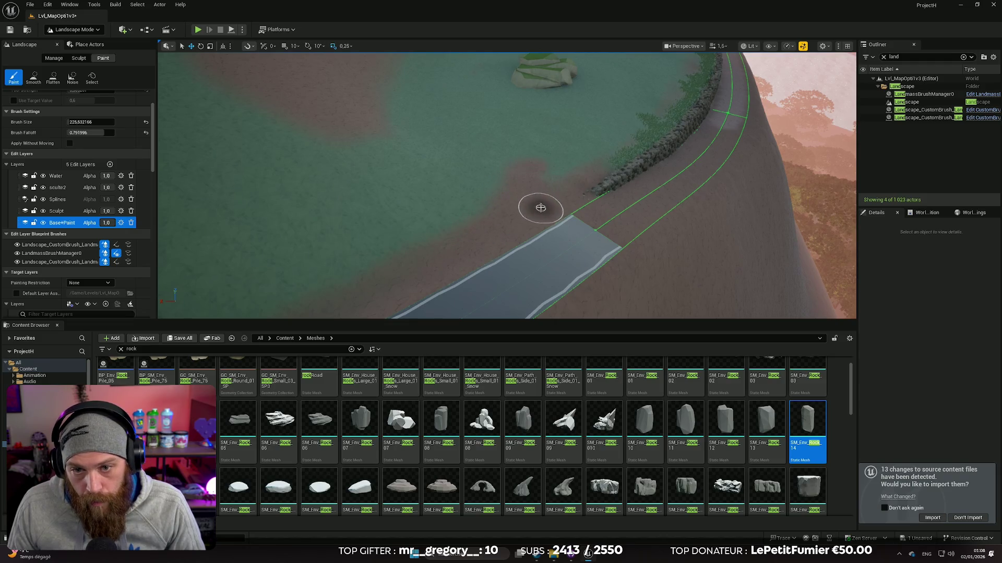
{"action": "mouse_move", "coordinate": [528, 199]}
{"action": "left_mouse_down"}
{"action": "mouse_move", "coordinate": [514, 197]}
{"action": "mouse_move", "coordinate": [510, 224]}
{"action": "left_mouse_up"}
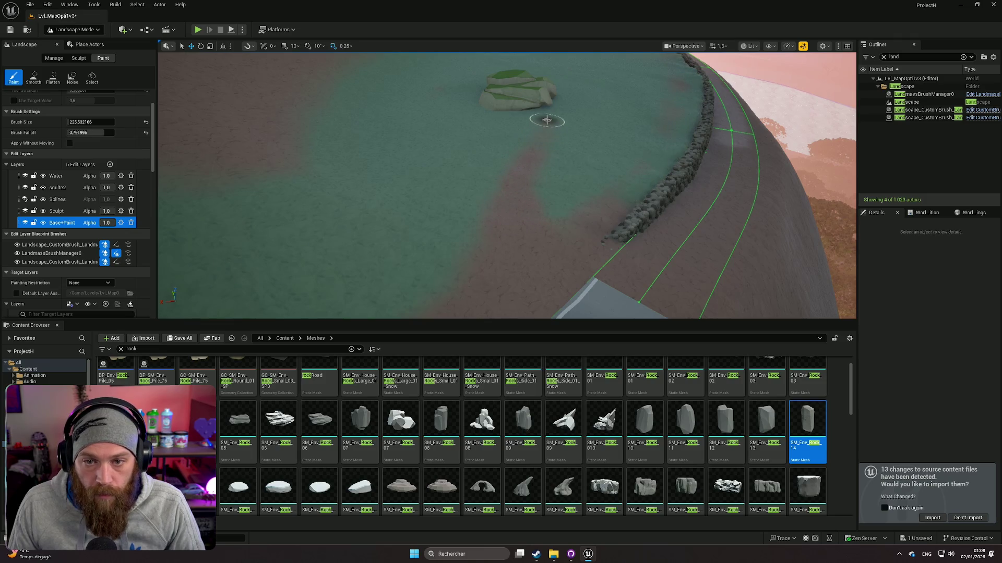
{"action": "left_click_drag", "start_coordinate": [501, 239], "coordinate": [162, 211]}
{"action": "scroll", "coordinate": [74, 227], "scroll_direction": "down", "scroll_amount": 5}
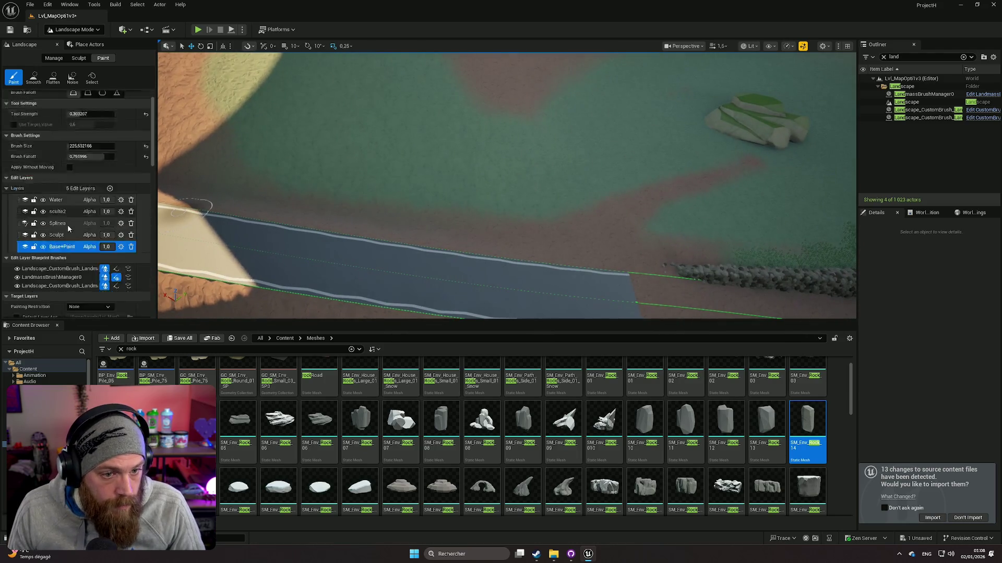
{"action": "left_click", "coordinate": [73, 263]}
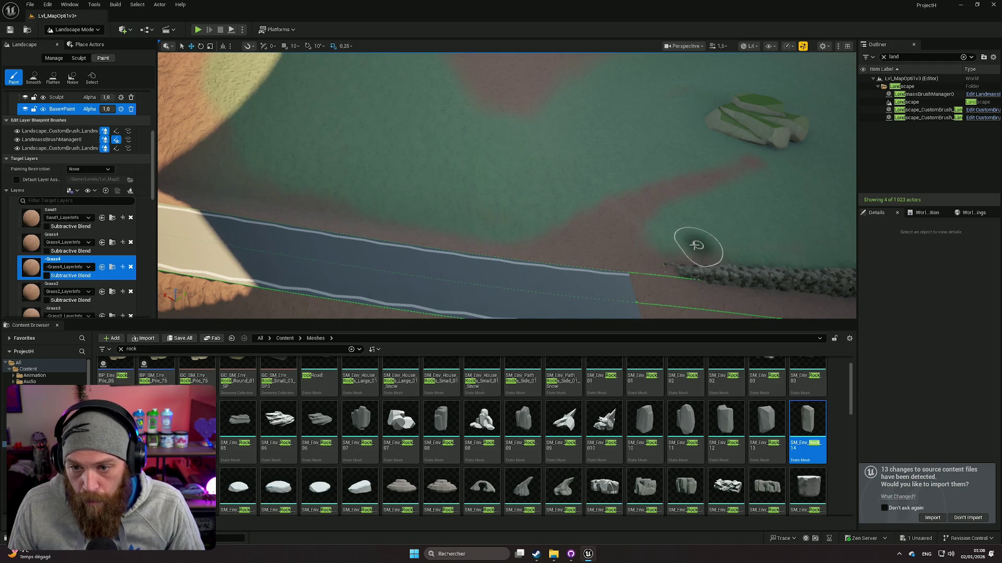
{"action": "left_click_drag", "start_coordinate": [671, 240], "coordinate": [189, 254]}
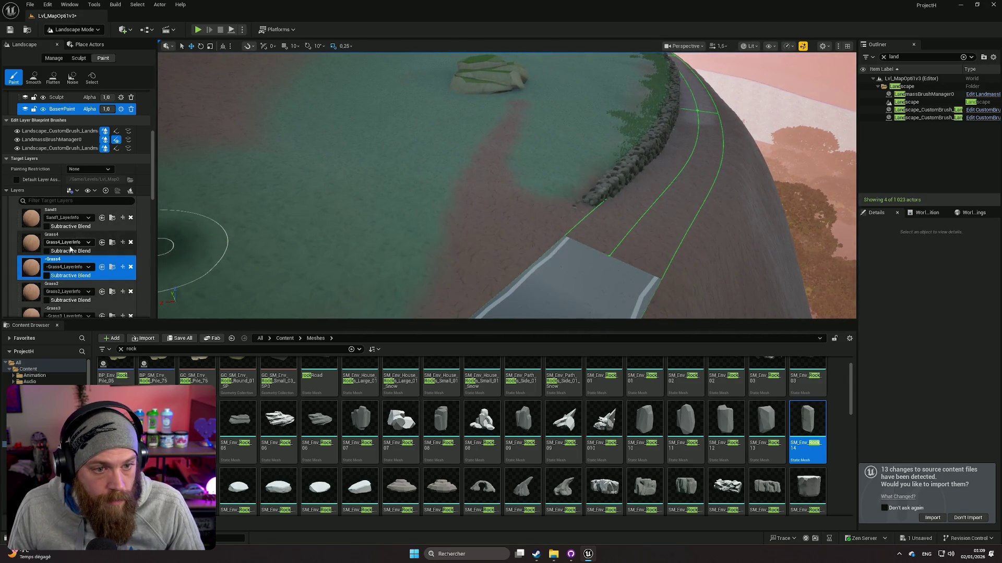
{"action": "scroll", "coordinate": [70, 250], "scroll_direction": "down", "scroll_amount": 5}
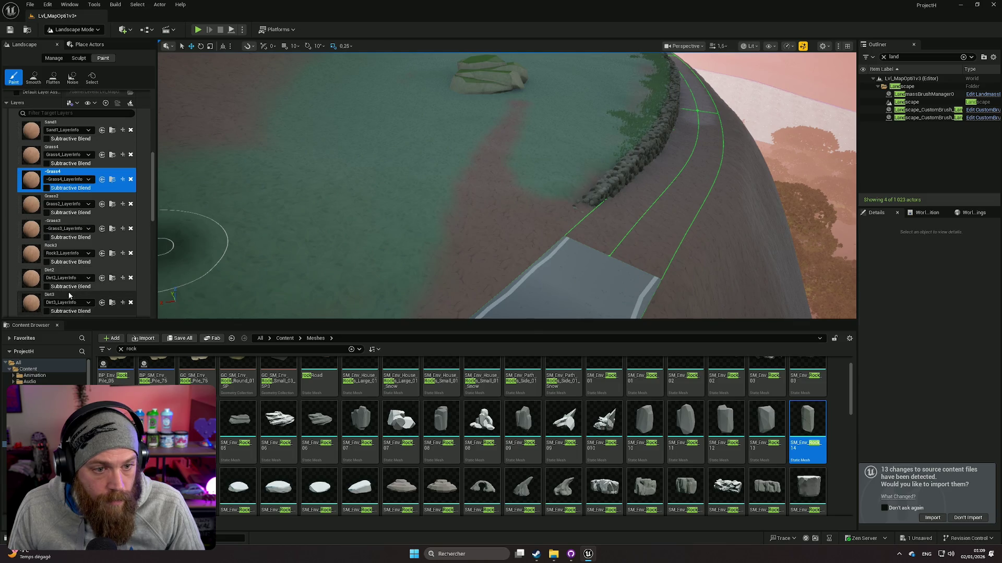
{"action": "left_click", "coordinate": [69, 296]}
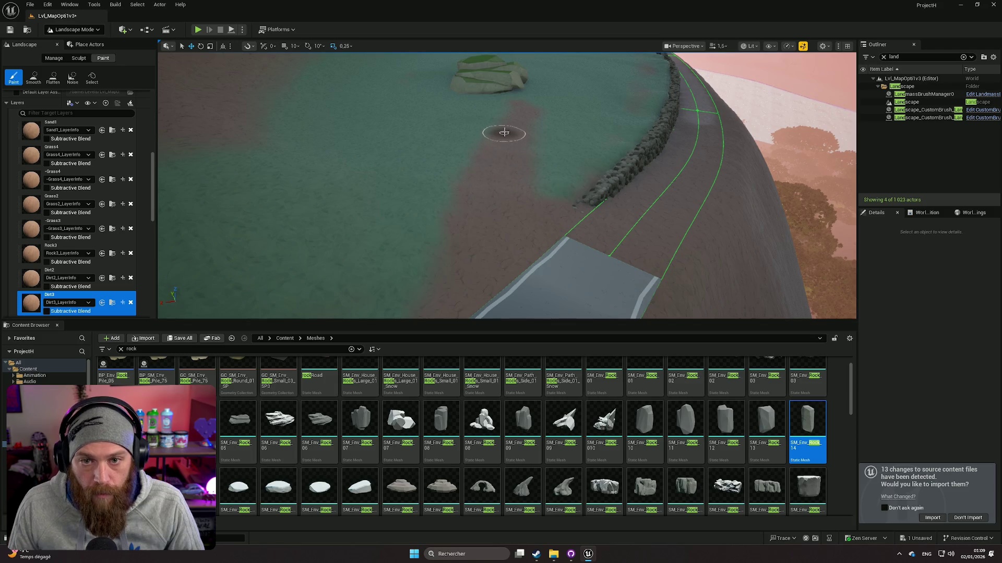
{"action": "mouse_move", "coordinate": [508, 114]}
{"action": "left_mouse_down"}
{"action": "mouse_move", "coordinate": [538, 146]}
{"action": "mouse_move", "coordinate": [501, 130]}
{"action": "mouse_move", "coordinate": [459, 134]}
{"action": "mouse_move", "coordinate": [459, 167]}
{"action": "left_mouse_up"}
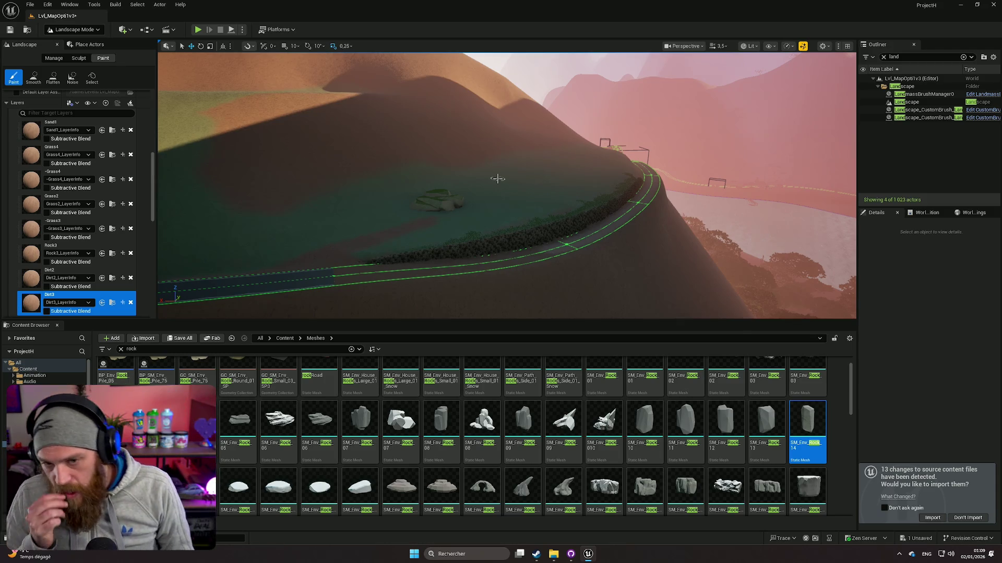
{"action": "scroll", "coordinate": [498, 179], "scroll_direction": "down", "scroll_amount": 2}
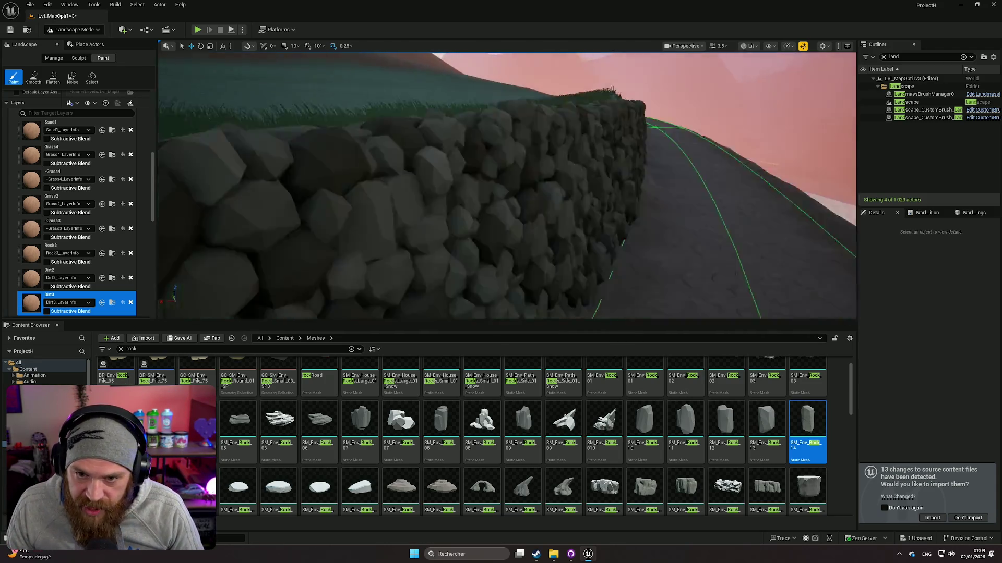
{"action": "scroll", "coordinate": [520, 195], "scroll_direction": "up", "scroll_amount": 3}
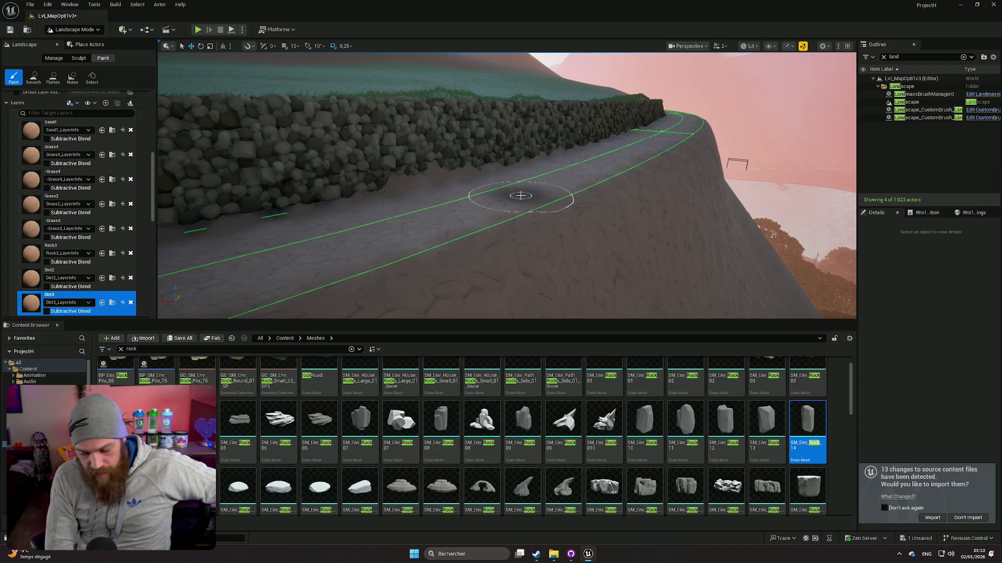
Inspect the dirt along the wall and pond, then open the editor modes list
{"action": "left_click_drag", "start_coordinate": [520, 196], "coordinate": [520, 196]}
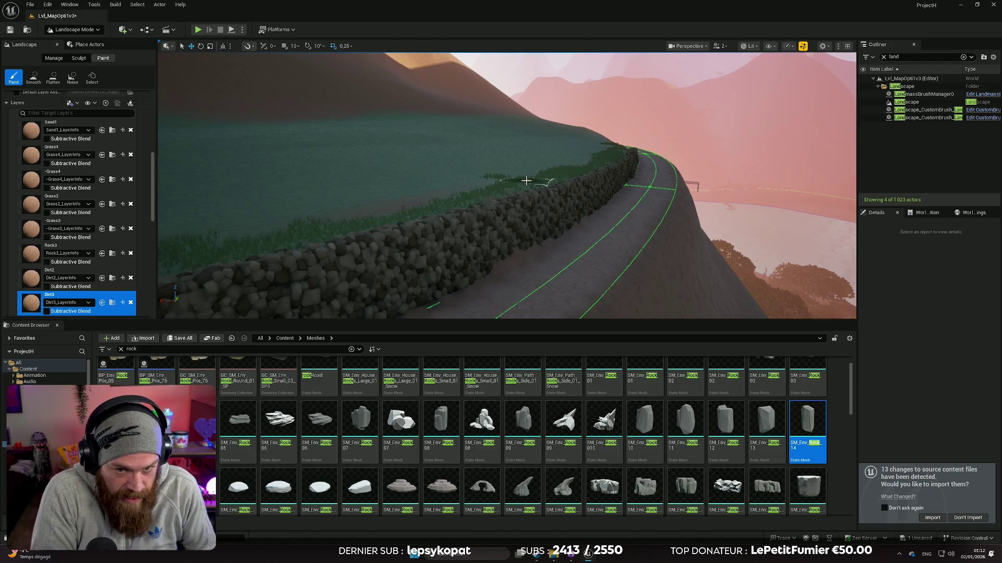
{"action": "mouse_move", "coordinate": [462, 143]}
{"action": "left_mouse_down"}
{"action": "mouse_move", "coordinate": [334, 149]}
{"action": "mouse_move", "coordinate": [423, 157]}
{"action": "mouse_move", "coordinate": [412, 193]}
{"action": "mouse_move", "coordinate": [376, 207]}
{"action": "mouse_move", "coordinate": [428, 215]}
{"action": "mouse_move", "coordinate": [417, 185]}
{"action": "mouse_move", "coordinate": [438, 230]}
{"action": "mouse_move", "coordinate": [514, 305]}
{"action": "left_mouse_up"}
{"action": "scroll", "coordinate": [429, 206], "scroll_direction": "down", "scroll_amount": 1}
{"action": "scroll", "coordinate": [430, 208], "scroll_direction": "up", "scroll_amount": 2}
{"action": "scroll", "coordinate": [451, 243], "scroll_direction": "down", "scroll_amount": 1}
{"action": "left_click", "coordinate": [80, 30]}
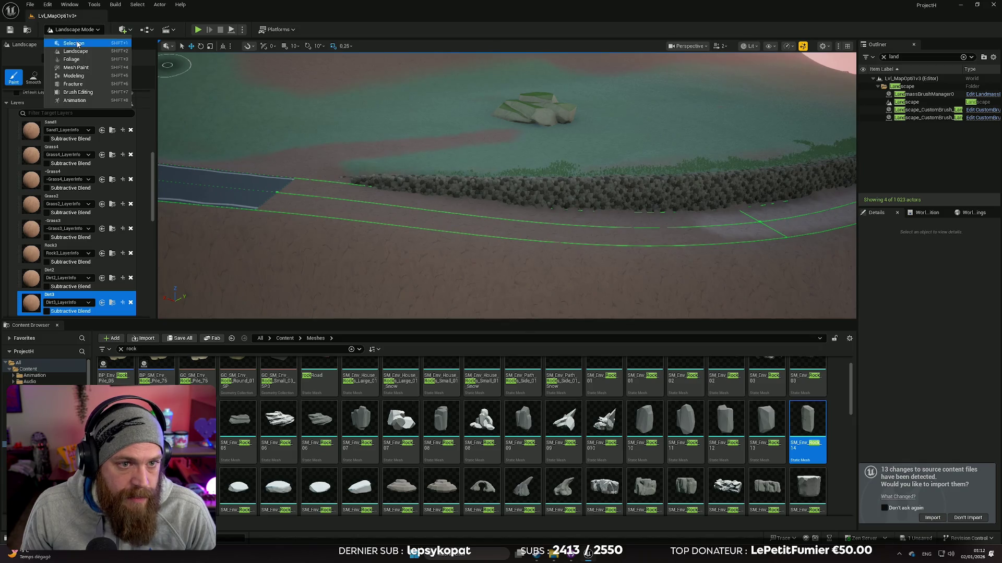
Switch to Selection Mode and multi-select the stone wall pieces along the road
{"action": "left_click", "coordinate": [74, 43]}
{"action": "left_click", "coordinate": [387, 183]}
{"action": "left_click", "coordinate": [413, 182]}
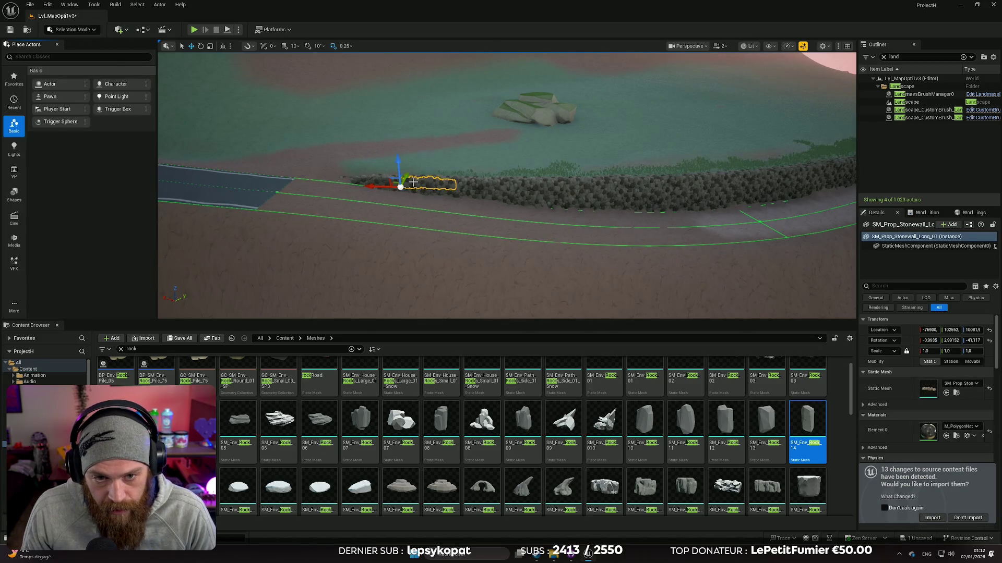
{"action": "left_click", "coordinate": [386, 182], "text": "ctrl"}
{"action": "left_click", "coordinate": [412, 192], "text": "ctrl"}
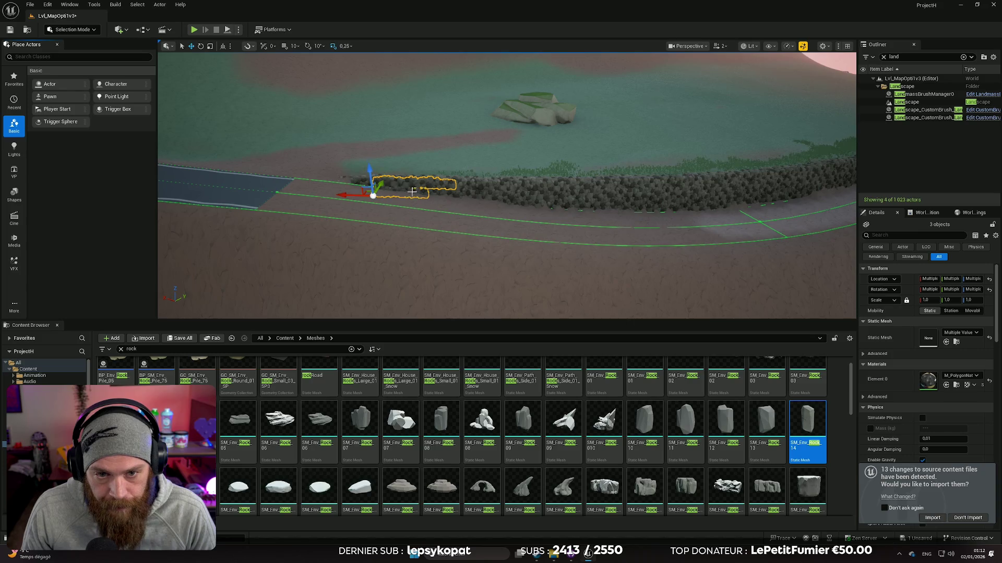
{"action": "left_click", "coordinate": [458, 194], "text": "ctrl"}
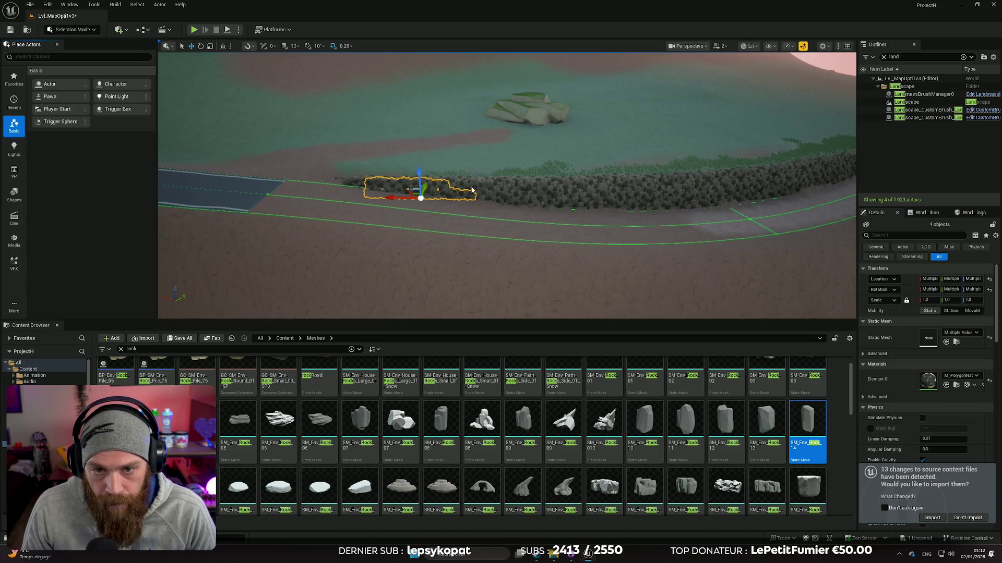
{"action": "left_click", "coordinate": [505, 191], "text": "ctrl"}
Extend the wall selection, drop the Landscape, then select only SM_Prop_Stonewall_Long_2
{"action": "left_click", "coordinate": [522, 194], "text": "ctrl"}
{"action": "left_click", "coordinate": [517, 203], "text": "ctrl"}
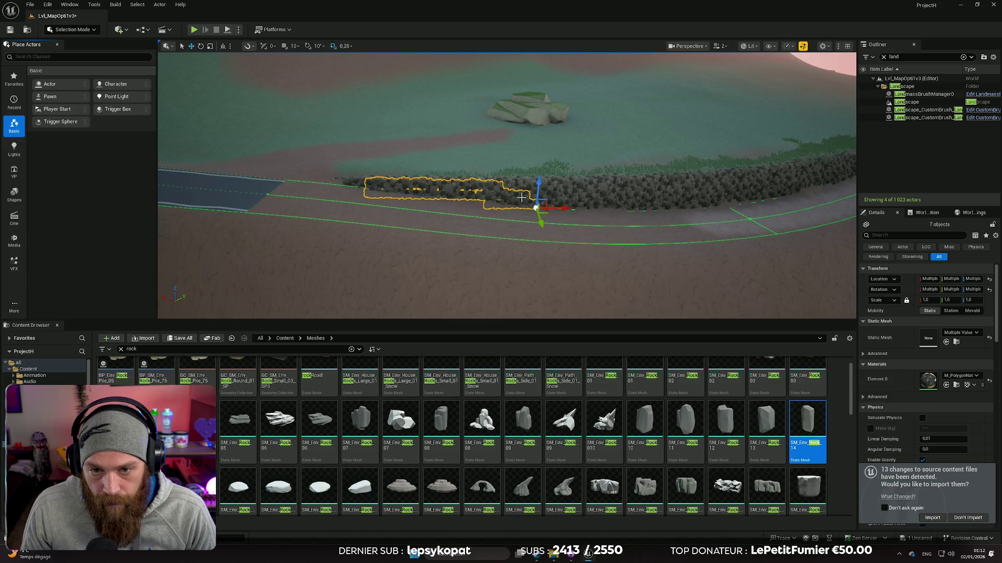
{"action": "left_click", "coordinate": [549, 192], "text": "ctrl"}
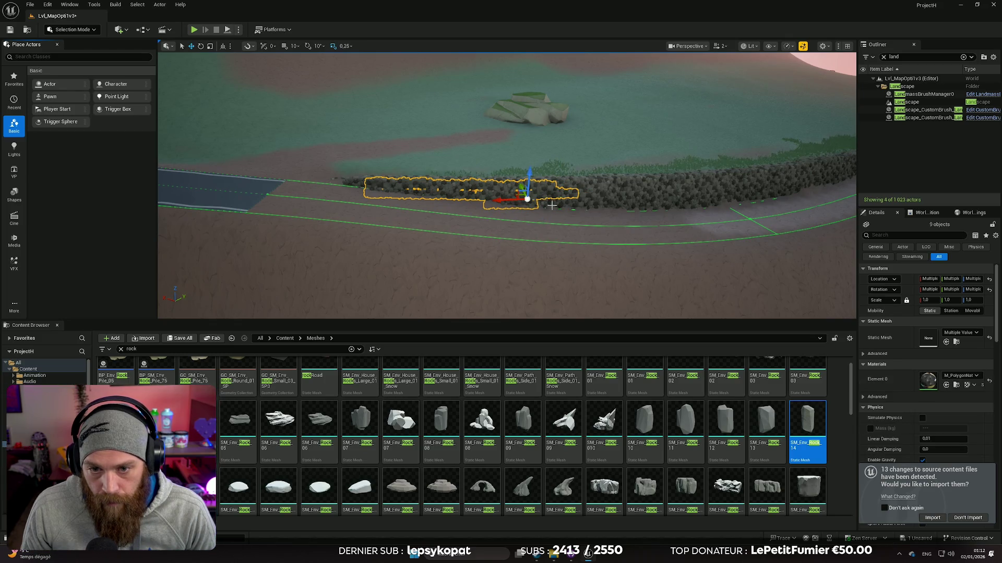
{"action": "left_click", "coordinate": [574, 203], "text": "ctrl"}
{"action": "left_click", "coordinate": [585, 206], "text": "ctrl"}
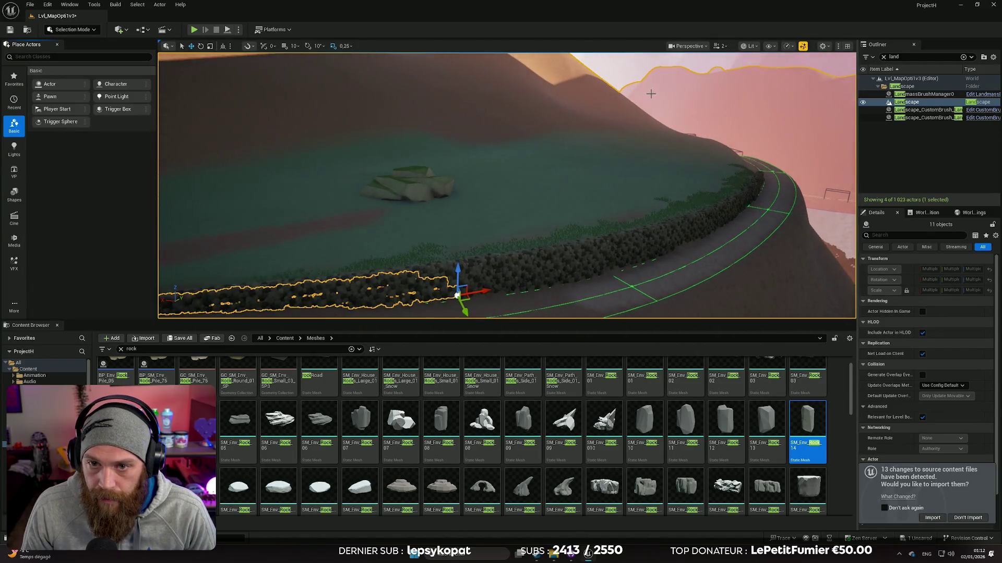
{"action": "left_click", "coordinate": [613, 98], "text": "ctrl"}
{"action": "key", "text": "f"}
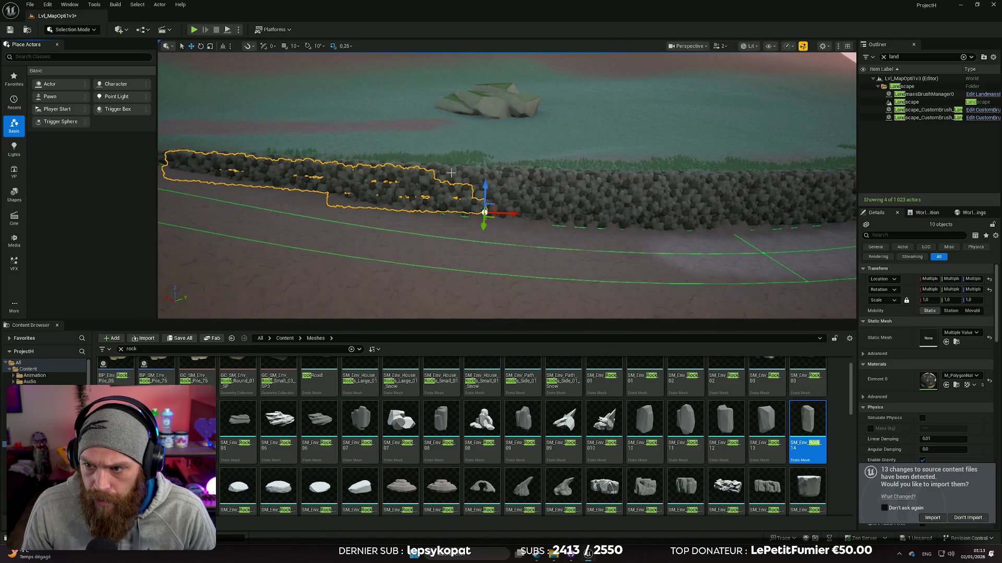
{"action": "left_click", "coordinate": [453, 176], "text": "ctrl"}
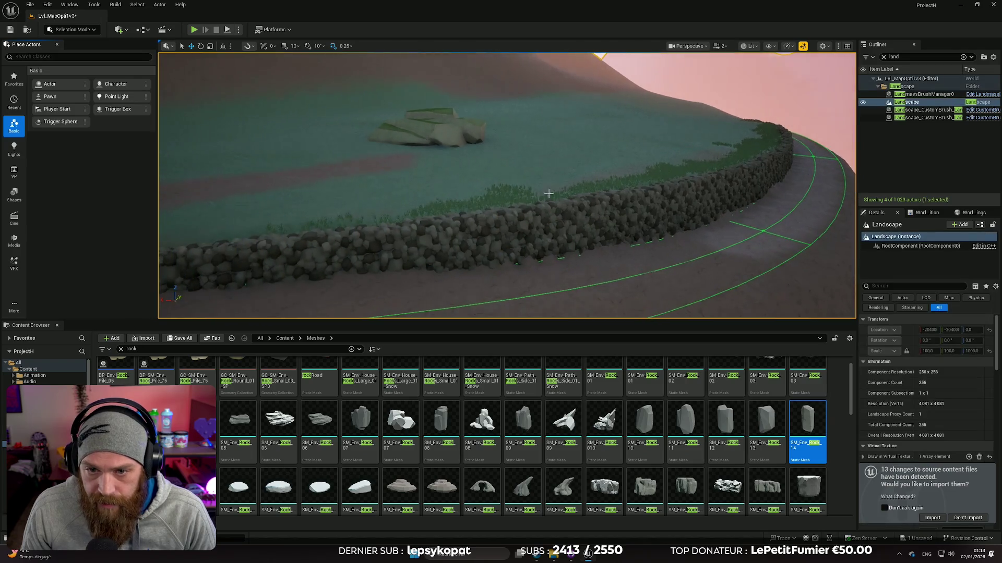
{"action": "left_click", "coordinate": [543, 215]}
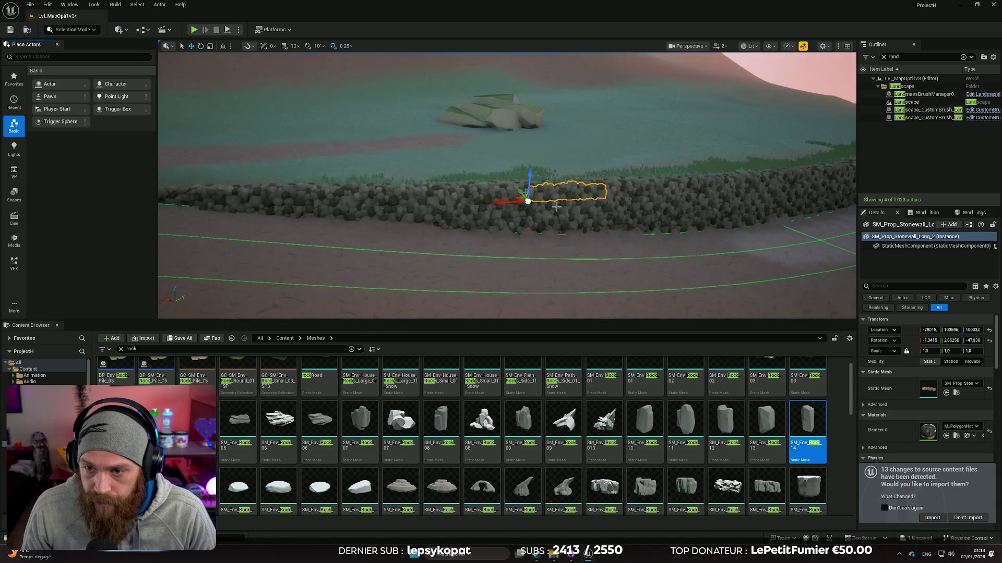
Add the neighbouring stone wall pieces on both sides to one selection group
{"action": "left_click", "coordinate": [627, 195], "text": "ctrl"}
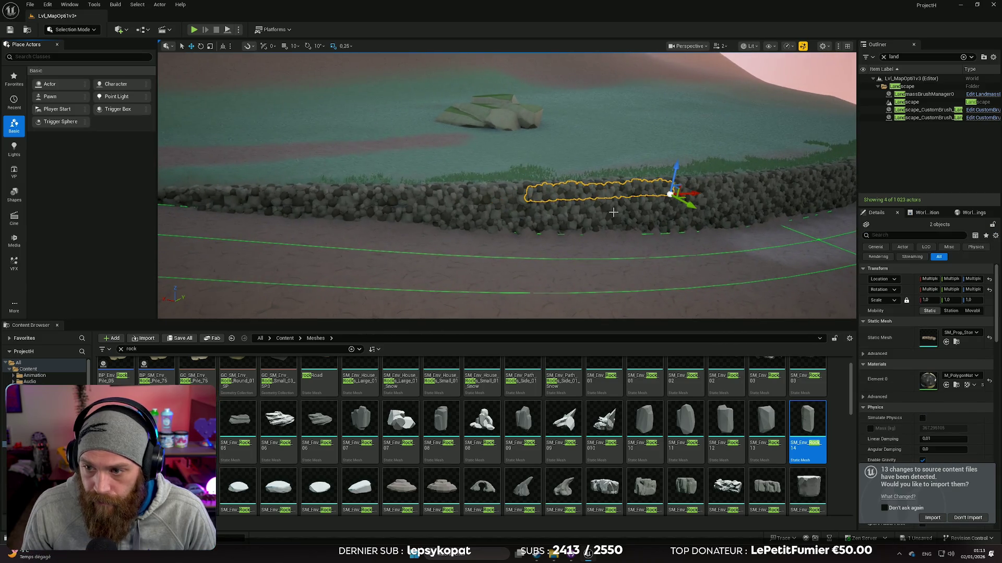
{"action": "left_click", "coordinate": [653, 204], "text": "ctrl"}
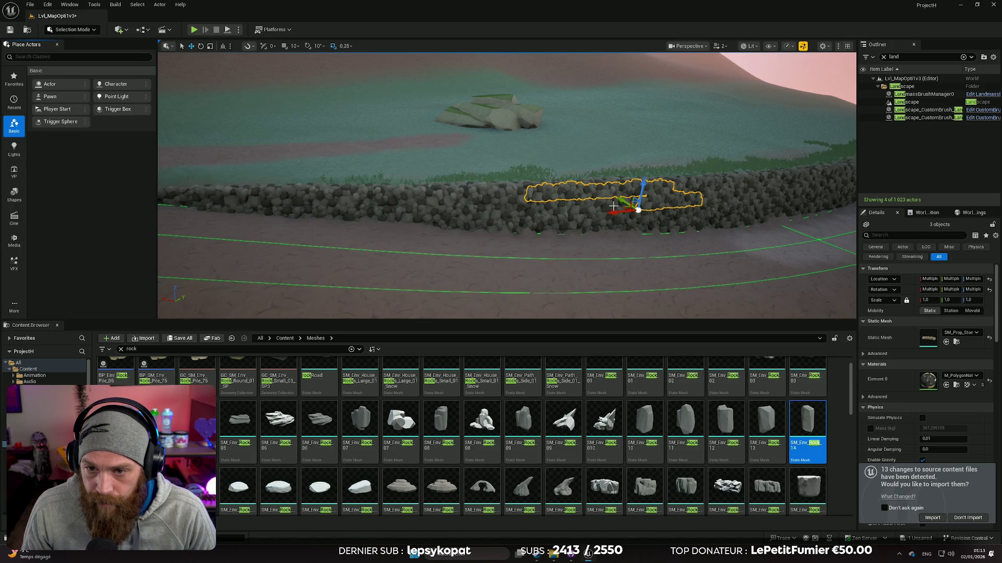
{"action": "left_click", "coordinate": [557, 207], "text": "ctrl"}
{"action": "left_click", "coordinate": [532, 208], "text": "ctrl"}
{"action": "left_click", "coordinate": [491, 196], "text": "ctrl"}
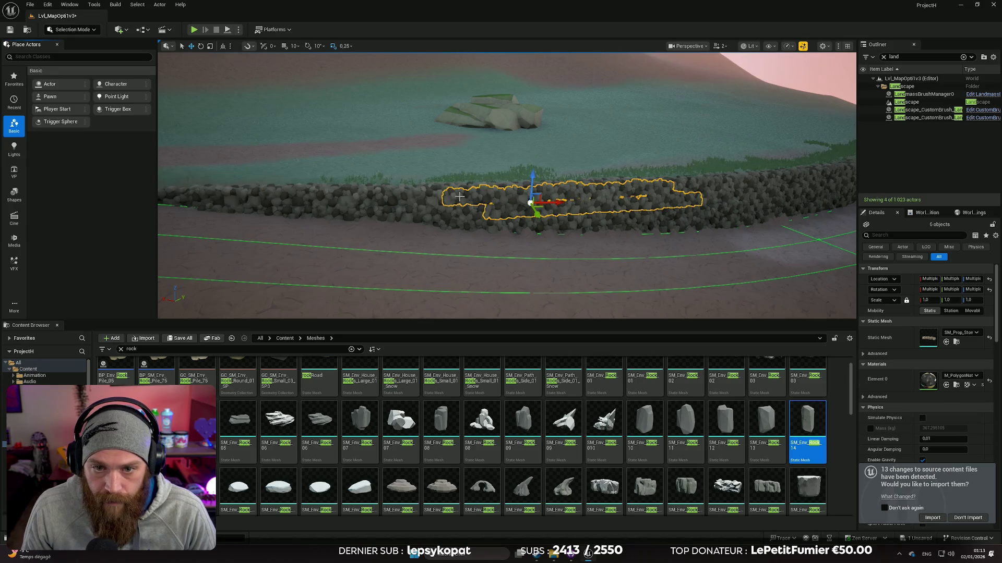
{"action": "left_click", "coordinate": [428, 199], "text": "ctrl"}
{"action": "left_click", "coordinate": [470, 213], "text": "ctrl"}
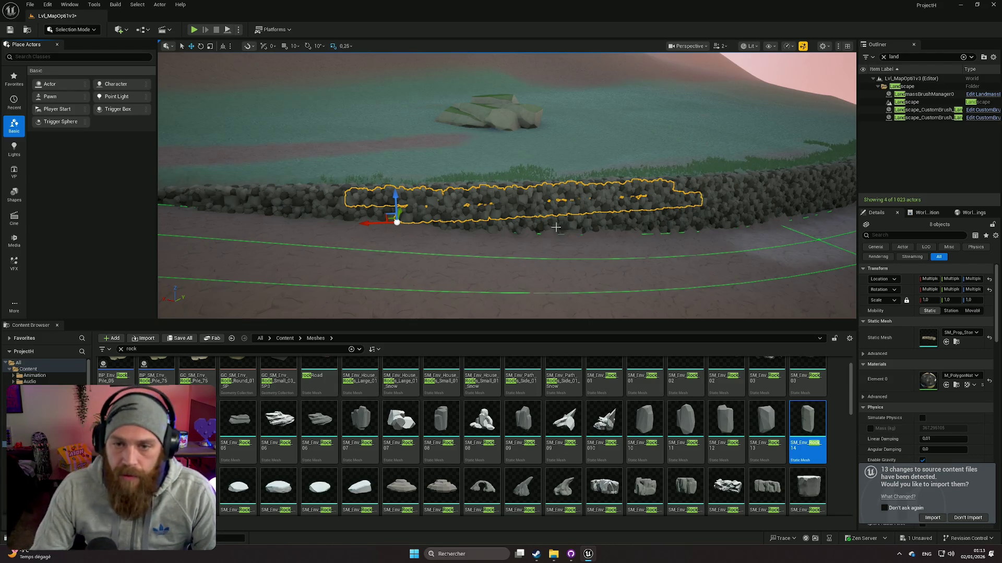
Add the front-row wall stones to the group
{"action": "left_click", "coordinate": [538, 227], "text": "ctrl"}
{"action": "left_click", "coordinate": [501, 225], "text": "ctrl"}
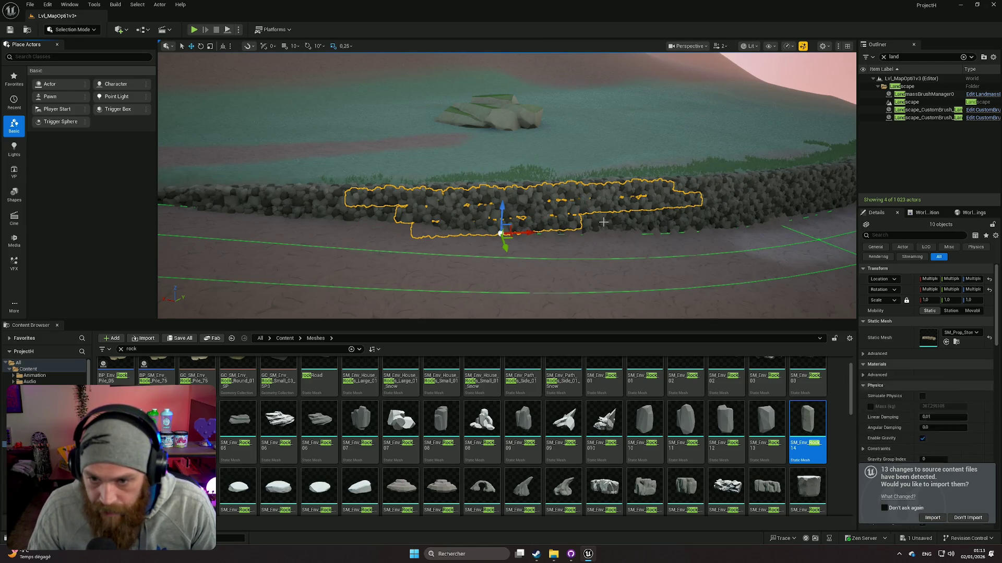
{"action": "left_click", "coordinate": [604, 222], "text": "ctrl"}
{"action": "left_click", "coordinate": [655, 218], "text": "ctrl"}
{"action": "left_click", "coordinate": [651, 227], "text": "ctrl"}
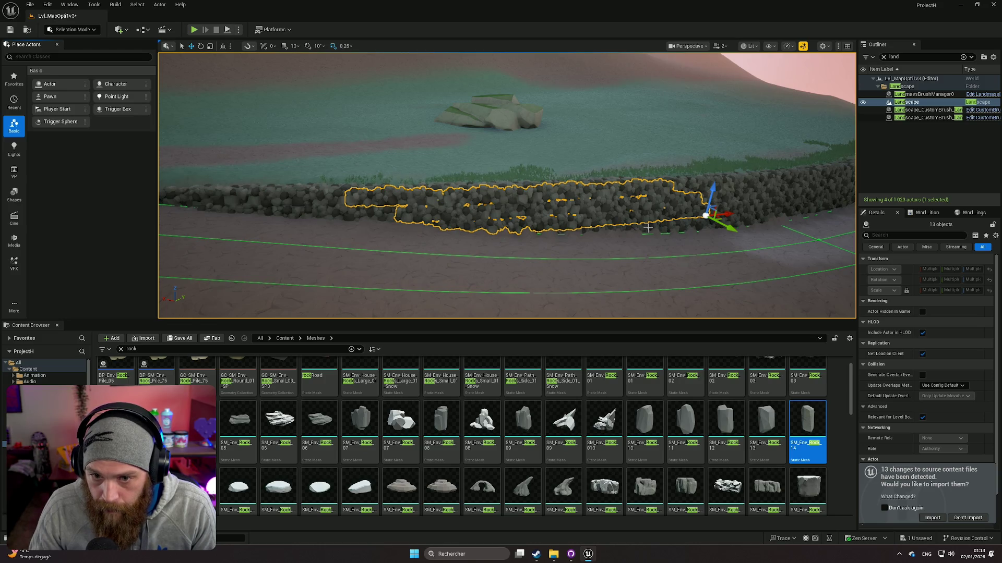
{"action": "left_click", "coordinate": [613, 230], "text": "ctrl"}
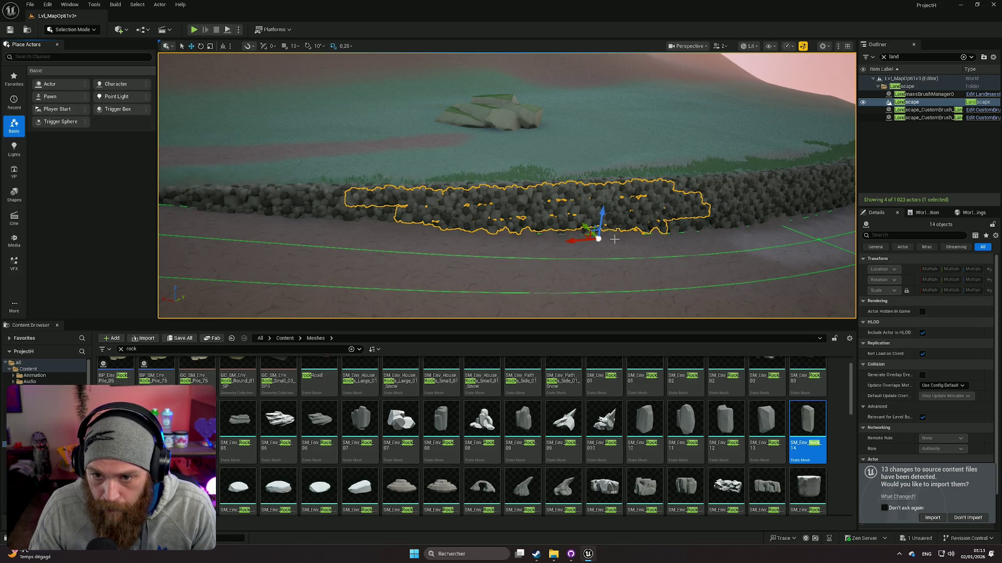
Remove the Landscape from the group, then start fresh from SM_Prop_Stonewall_Long_28
{"action": "left_click", "coordinate": [614, 243], "text": "ctrl"}
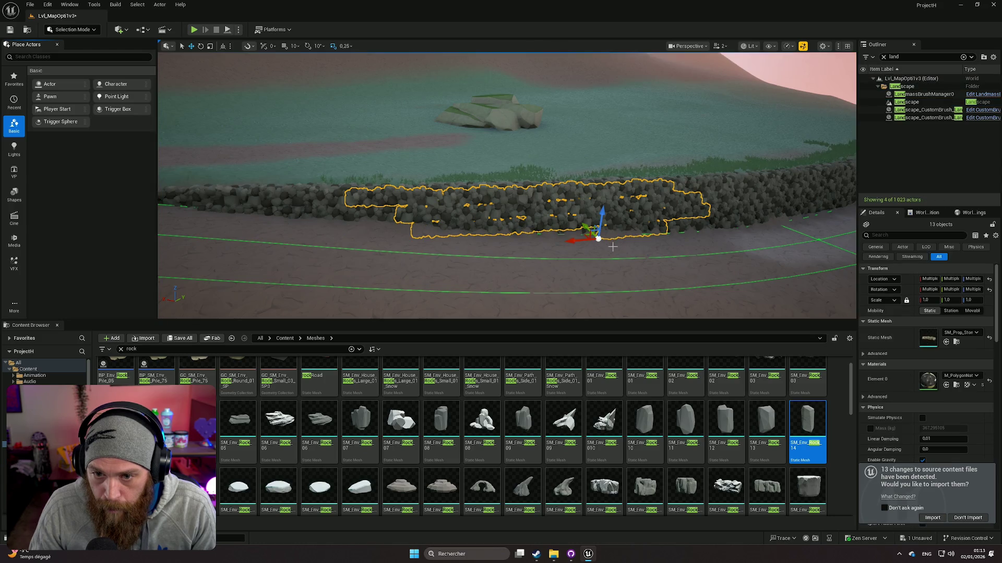
{"action": "left_click", "coordinate": [592, 151], "text": "ctrl"}
{"action": "left_click", "coordinate": [590, 150], "text": "ctrl"}
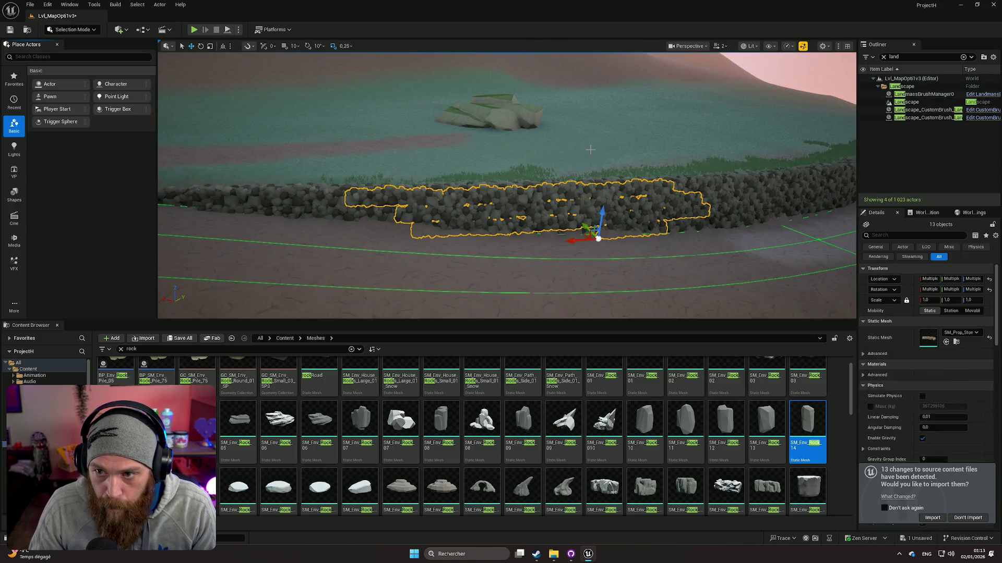
{"action": "key", "text": "Right"}
{"action": "left_click", "coordinate": [628, 188]}
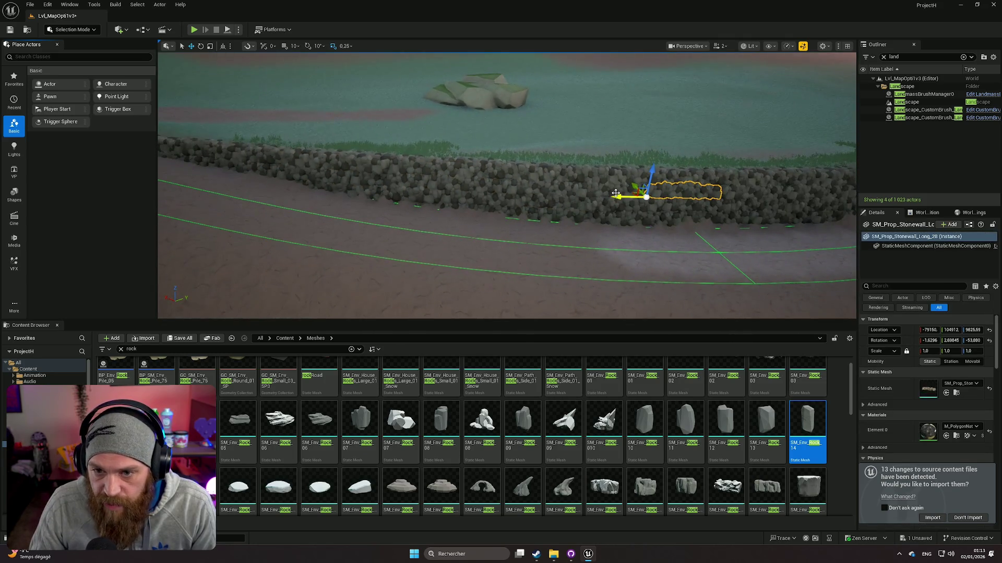
Add eleven more wall pieces along the road edge to the selection
{"action": "left_click", "coordinate": [619, 188], "text": "ctrl"}
{"action": "left_click", "coordinate": [543, 185], "text": "ctrl"}
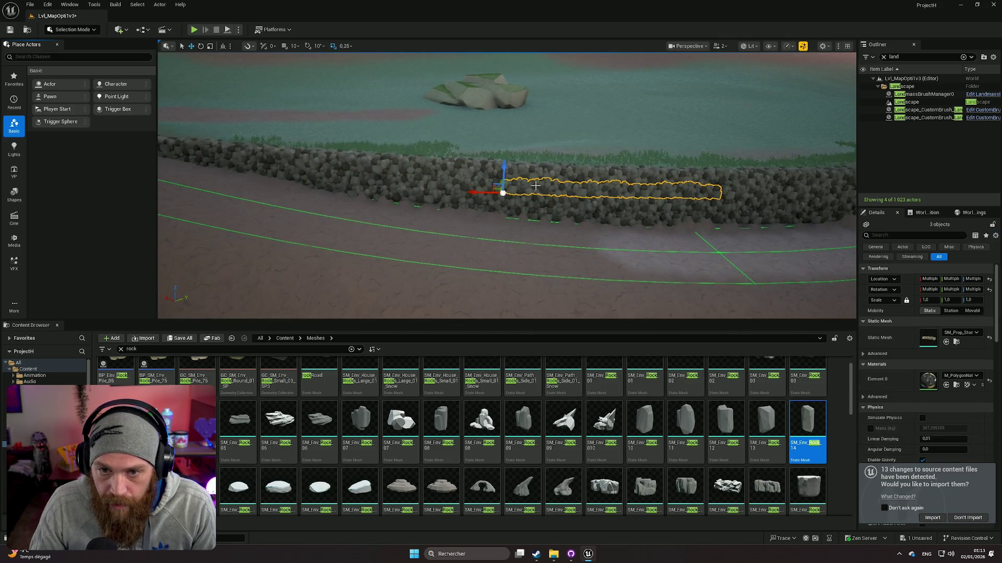
{"action": "left_click", "coordinate": [433, 183], "text": "ctrl"}
{"action": "left_click", "coordinate": [348, 176], "text": "ctrl"}
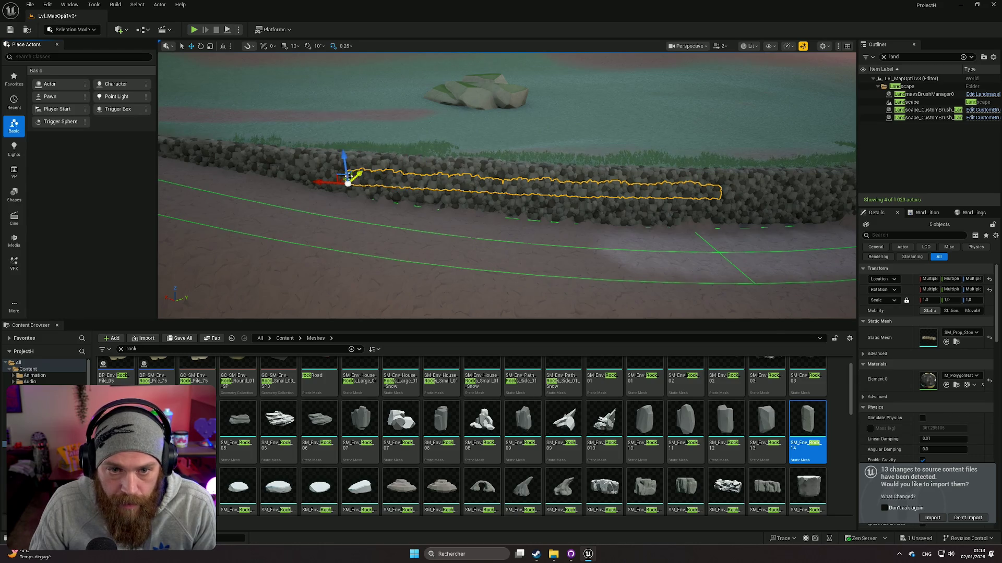
{"action": "left_click", "coordinate": [309, 169], "text": "ctrl"}
{"action": "left_click", "coordinate": [348, 162], "text": "ctrl"}
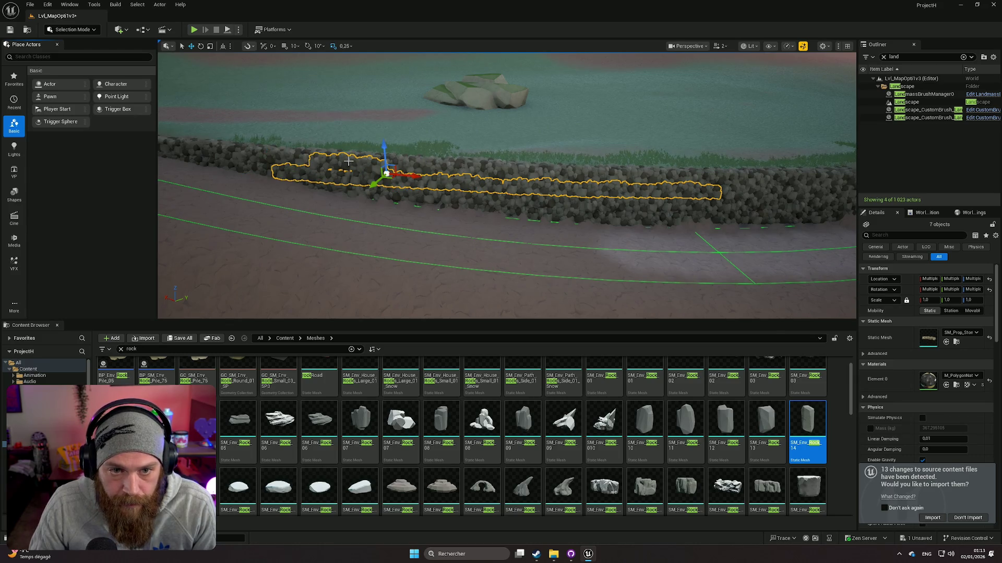
{"action": "left_click", "coordinate": [415, 167], "text": "ctrl"}
{"action": "left_click", "coordinate": [516, 174], "text": "ctrl"}
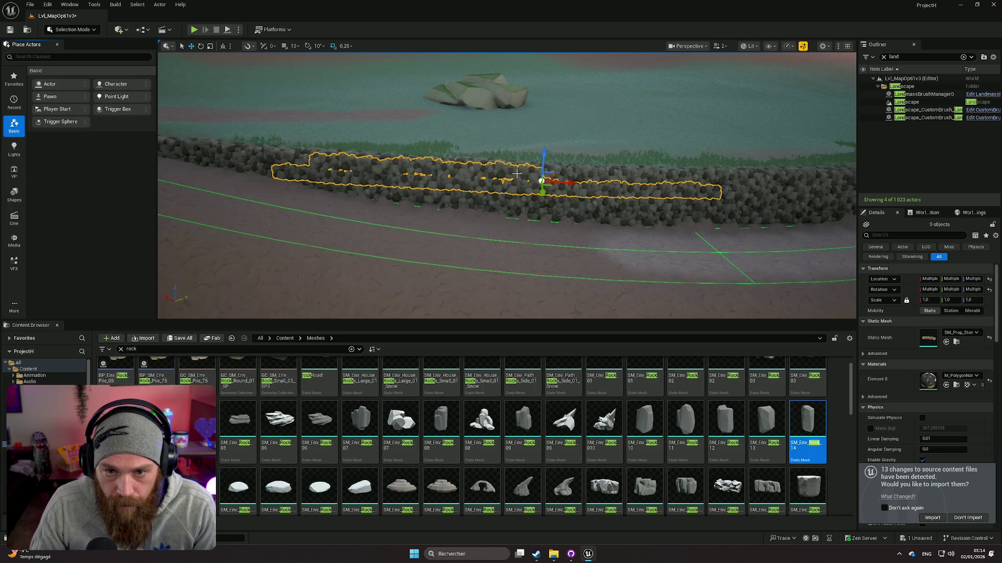
{"action": "left_click", "coordinate": [623, 176], "text": "ctrl"}
{"action": "left_click", "coordinate": [655, 180], "text": "ctrl"}
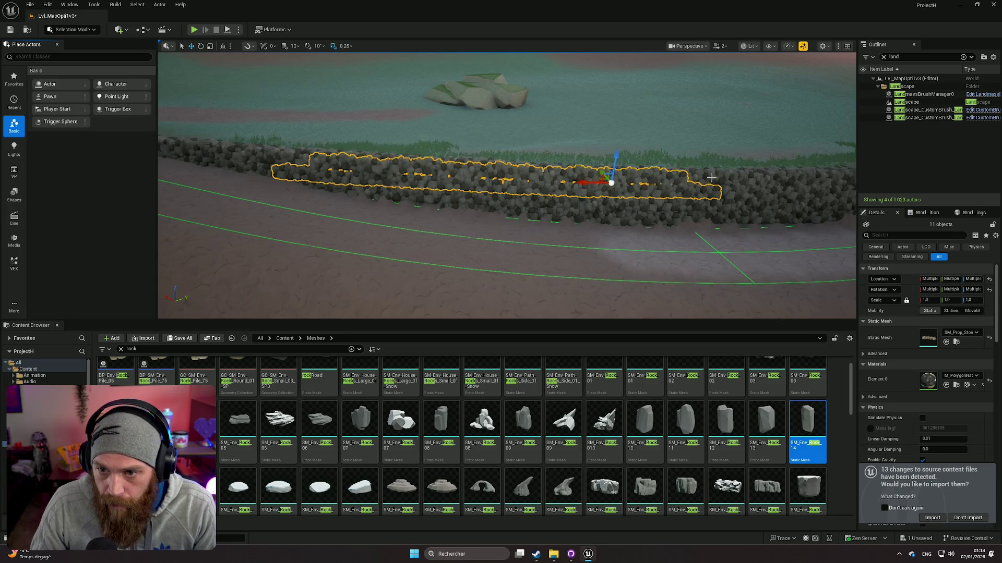
{"action": "left_click", "coordinate": [761, 184], "text": "ctrl"}
Extend the group with further wall pieces and frame the selection
{"action": "left_click", "coordinate": [549, 159], "text": "ctrl"}
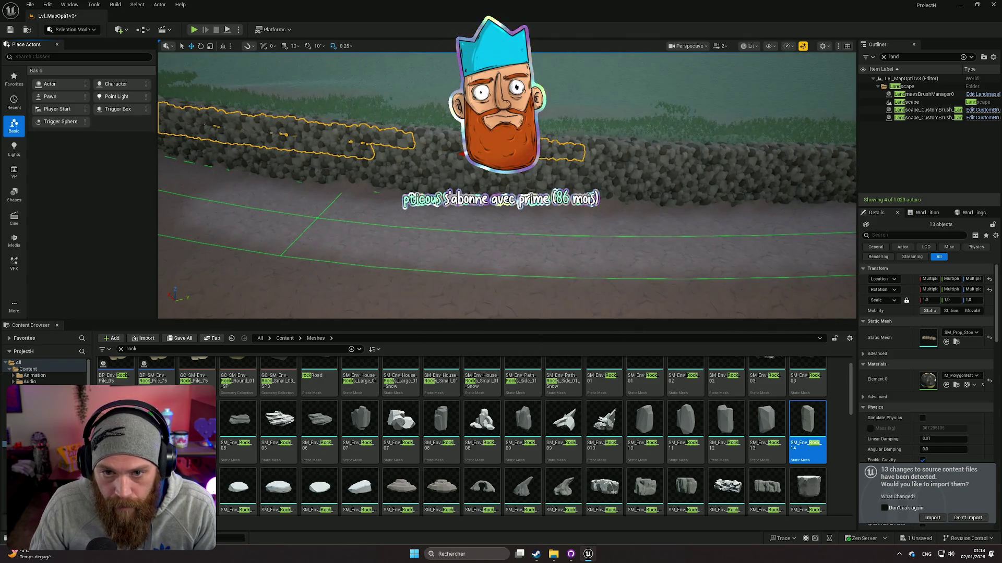
{"action": "left_click", "coordinate": [427, 157], "text": "ctrl"}
{"action": "left_click", "coordinate": [369, 146], "text": "ctrl"}
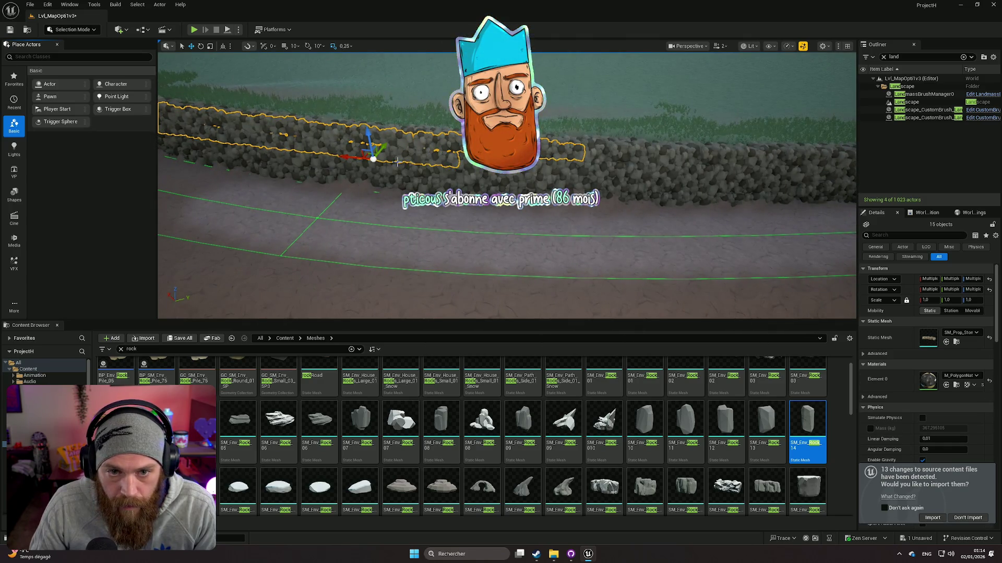
{"action": "left_click", "coordinate": [488, 167], "text": "ctrl"}
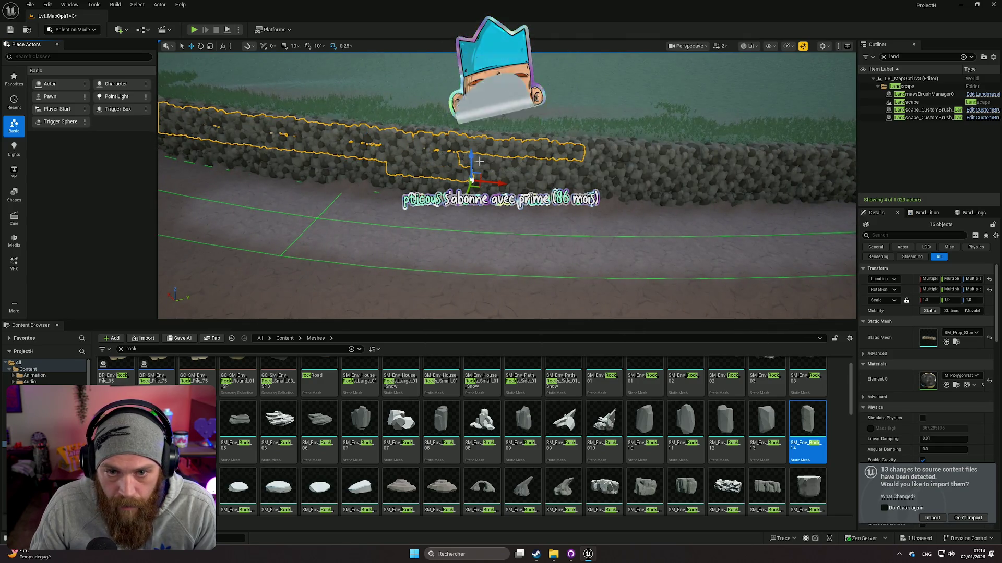
{"action": "left_click", "coordinate": [556, 168], "text": "ctrl"}
{"action": "left_click", "coordinate": [544, 181], "text": "ctrl"}
{"action": "left_click", "coordinate": [610, 186], "text": "ctrl"}
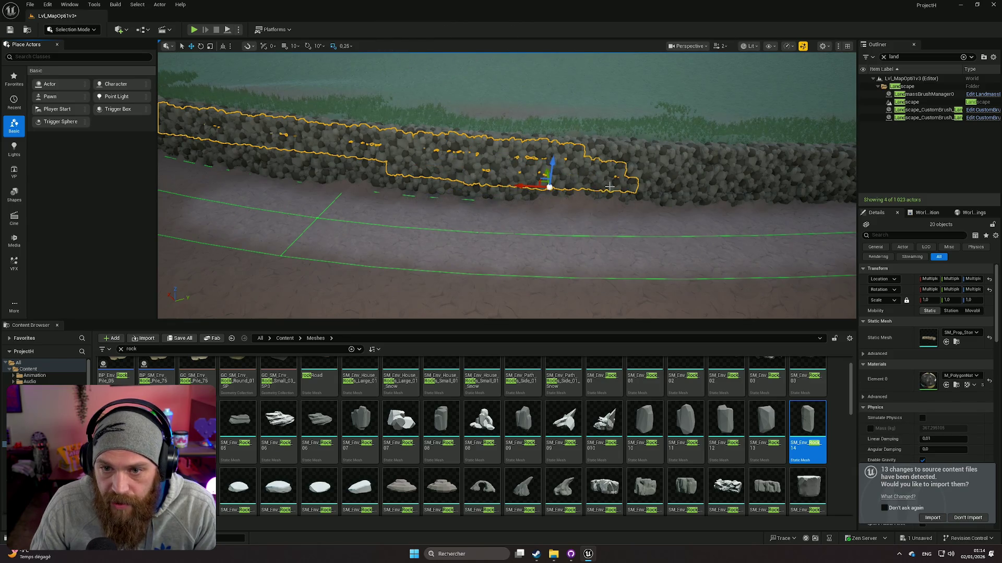
{"action": "key", "text": "f"}
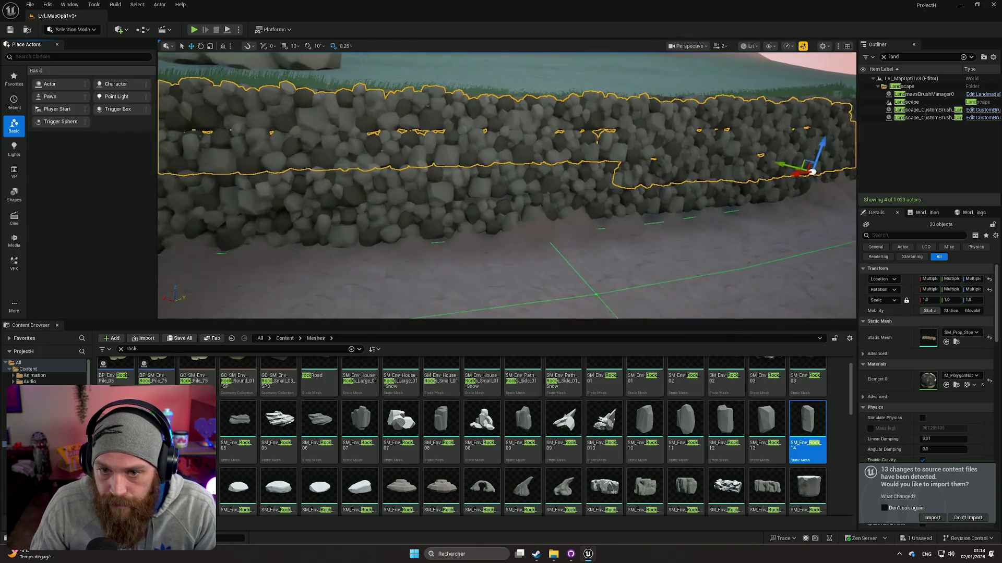
{"action": "left_click", "coordinate": [453, 194], "text": "ctrl"}
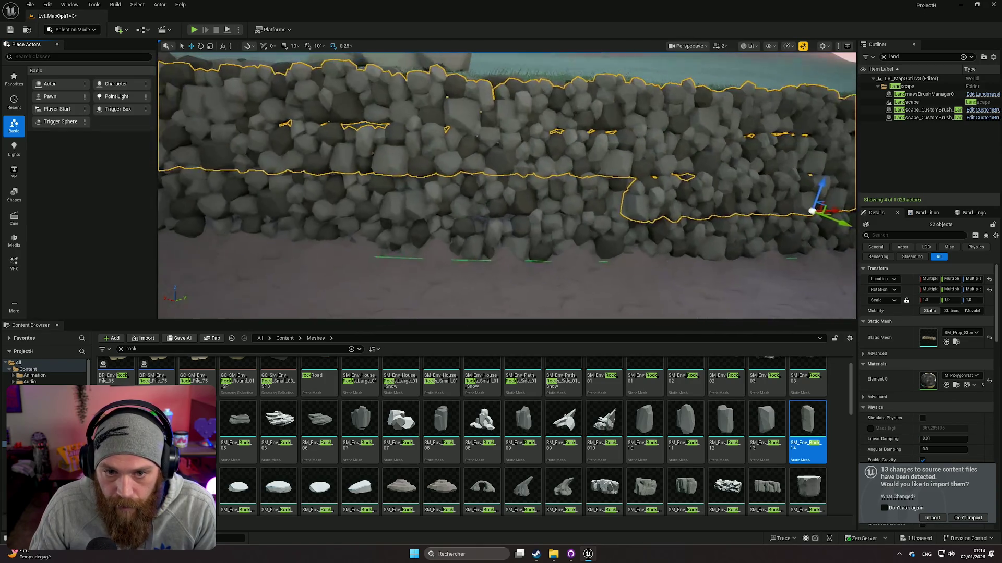
{"action": "left_click", "coordinate": [641, 201], "text": "ctrl"}
{"action": "left_click", "coordinate": [484, 193], "text": "ctrl"}
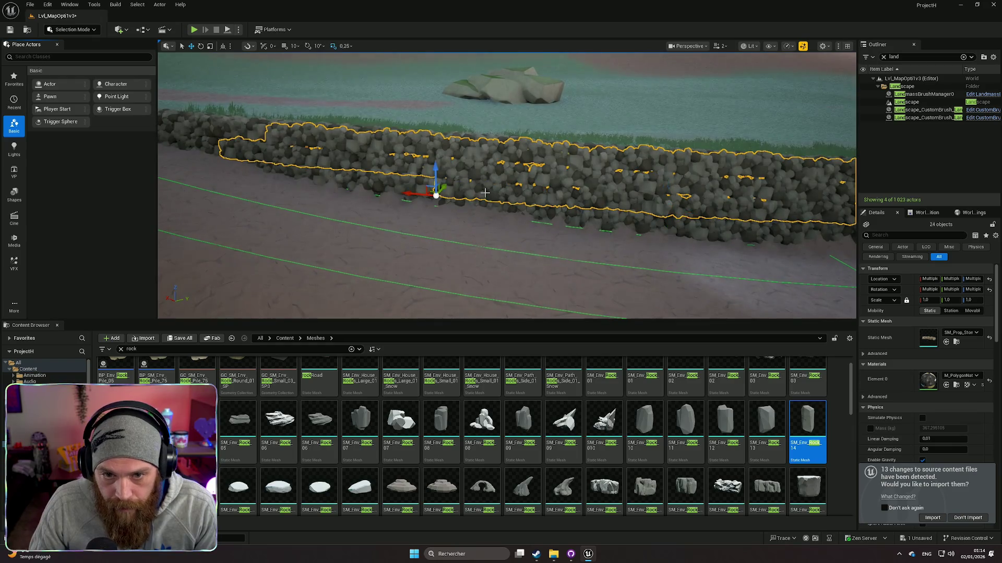
{"action": "left_click", "coordinate": [411, 186], "text": "ctrl"}
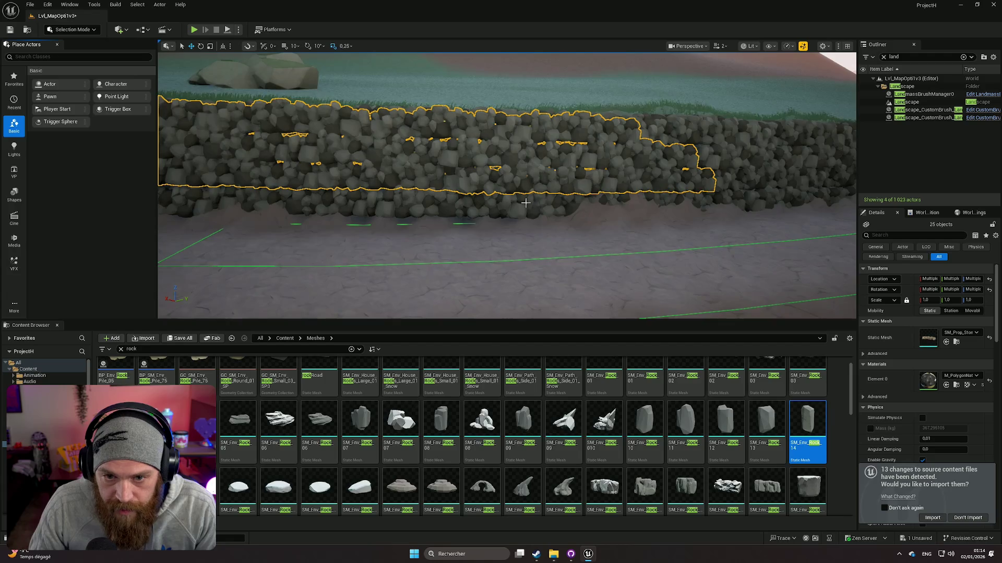
Add the remaining wall pieces on the right side to the group
{"action": "scroll", "coordinate": [458, 177], "scroll_direction": "up", "scroll_amount": 3}
{"action": "left_click", "coordinate": [491, 178], "text": "ctrl"}
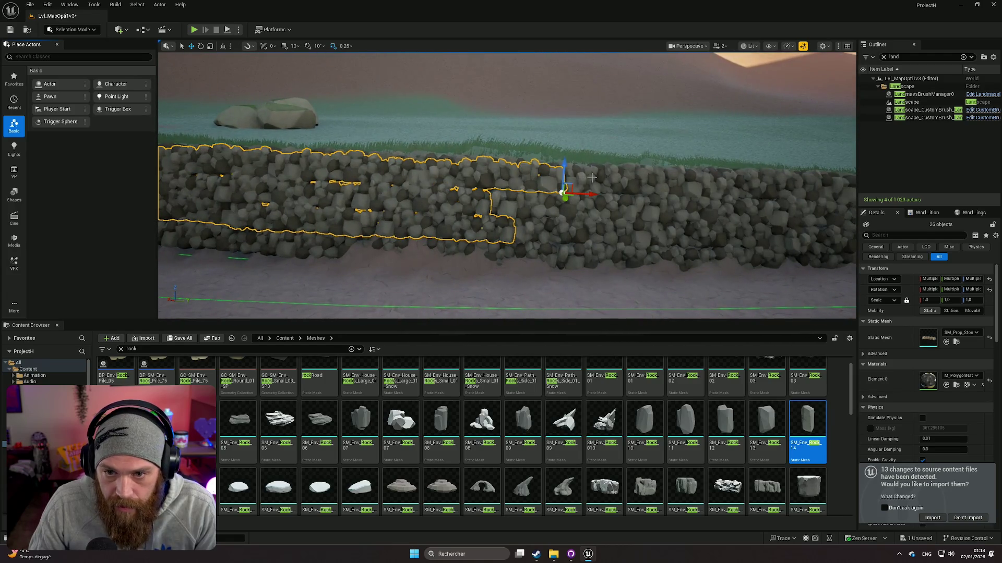
{"action": "left_click", "coordinate": [726, 201], "text": "ctrl"}
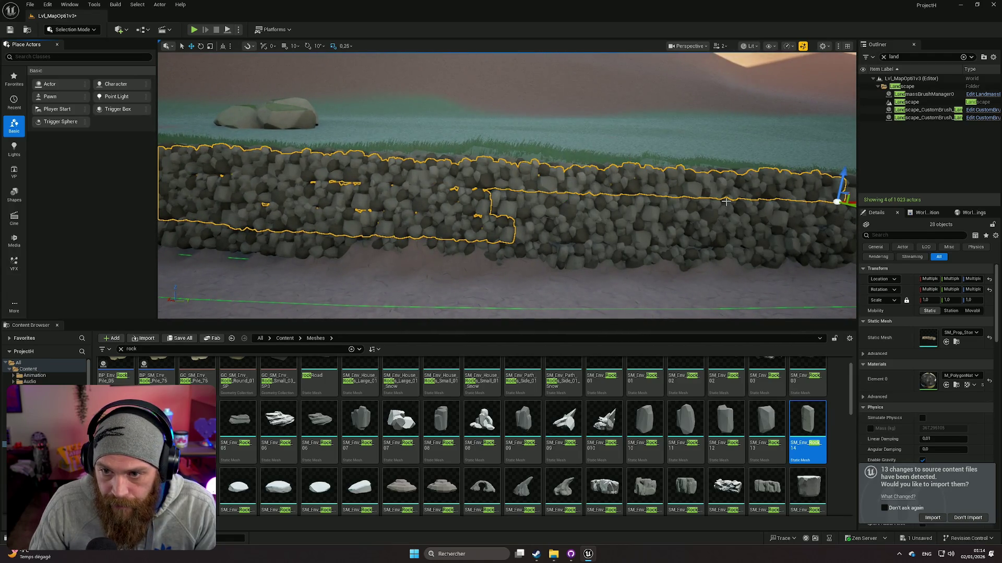
{"action": "left_click", "coordinate": [755, 215], "text": "ctrl"}
{"action": "left_click", "coordinate": [602, 211], "text": "ctrl"}
{"action": "left_click", "coordinate": [568, 230], "text": "ctrl"}
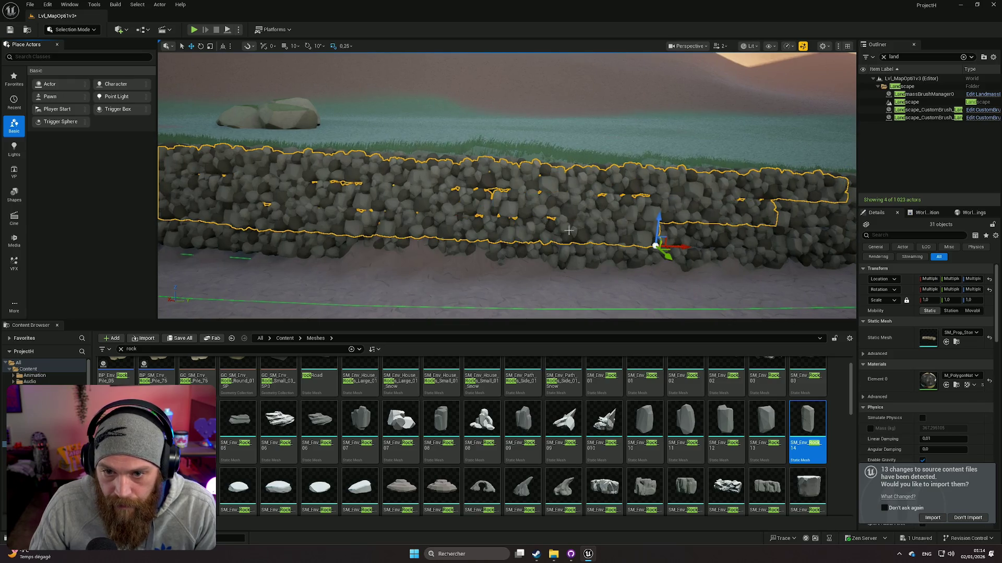
{"action": "left_click", "coordinate": [798, 218], "text": "ctrl"}
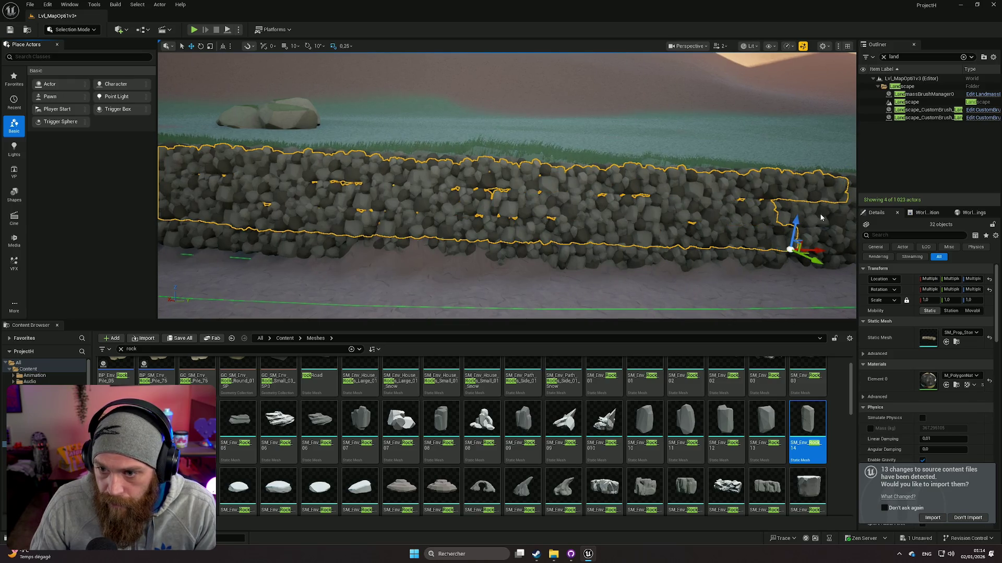
{"action": "left_click", "coordinate": [678, 229], "text": "ctrl"}
{"action": "left_click", "coordinate": [652, 240], "text": "ctrl"}
{"action": "left_click", "coordinate": [626, 195], "text": "ctrl"}
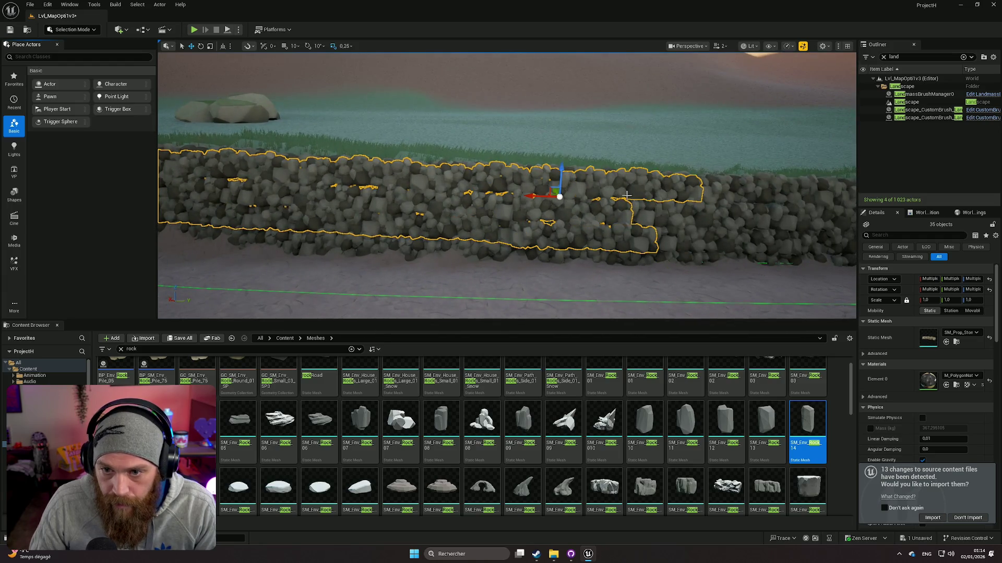
{"action": "left_click", "coordinate": [659, 212], "text": "ctrl"}
{"action": "left_click", "coordinate": [678, 243], "text": "ctrl"}
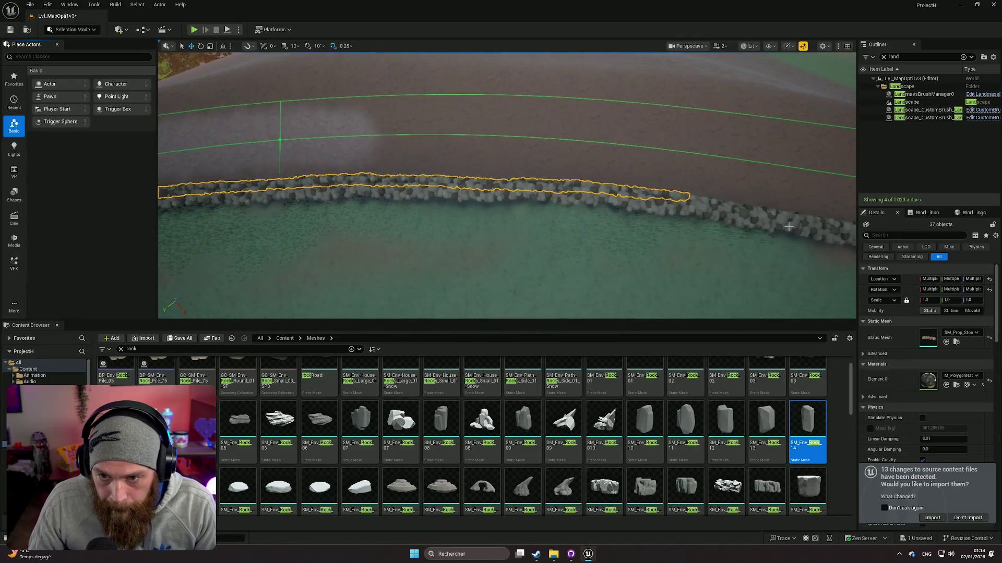
Add the last rock wall segments, bringing the selection to 50 objects
{"action": "left_click", "coordinate": [642, 205], "text": "ctrl"}
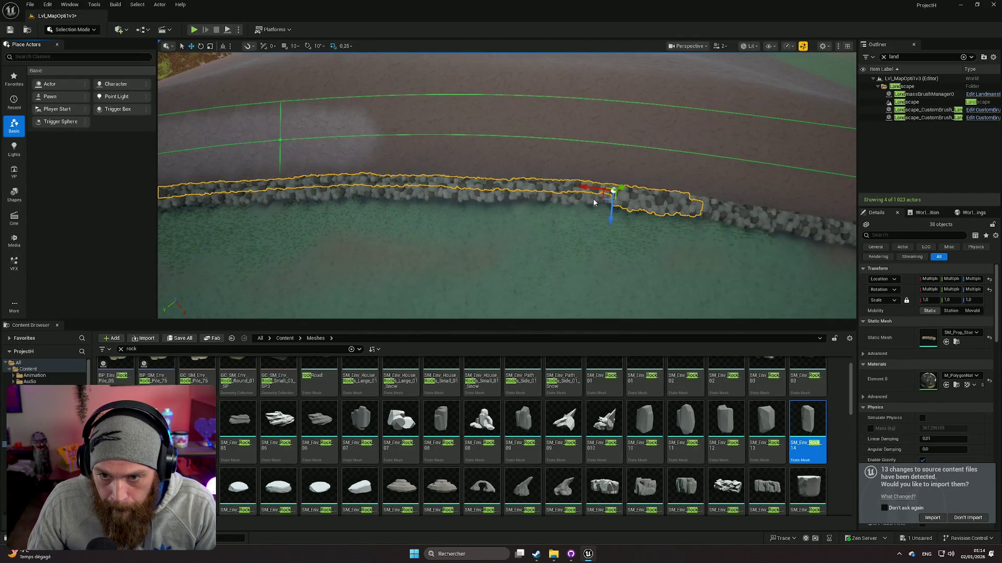
{"action": "left_click", "coordinate": [508, 194], "text": "ctrl"}
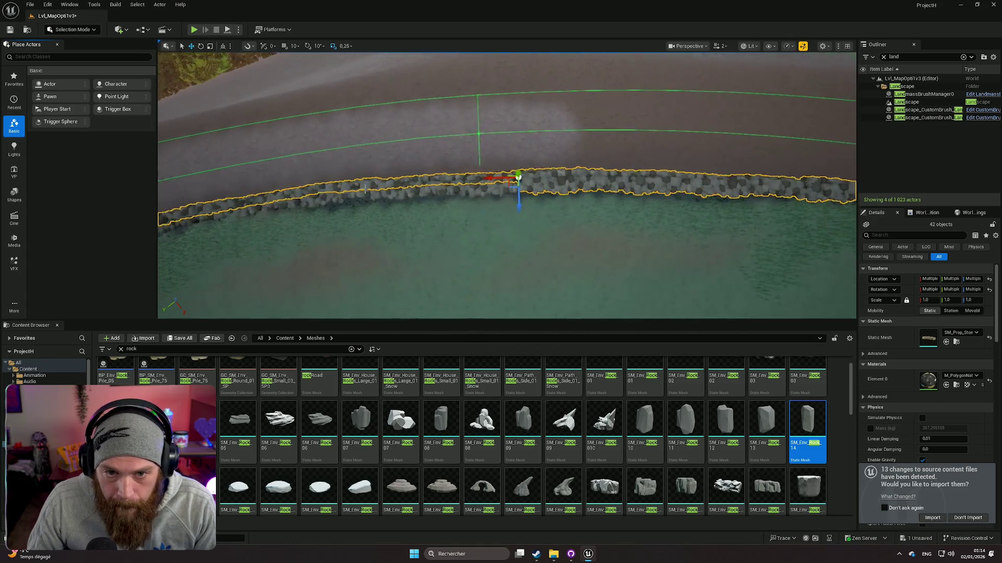
{"action": "left_click", "coordinate": [426, 191], "text": "ctrl"}
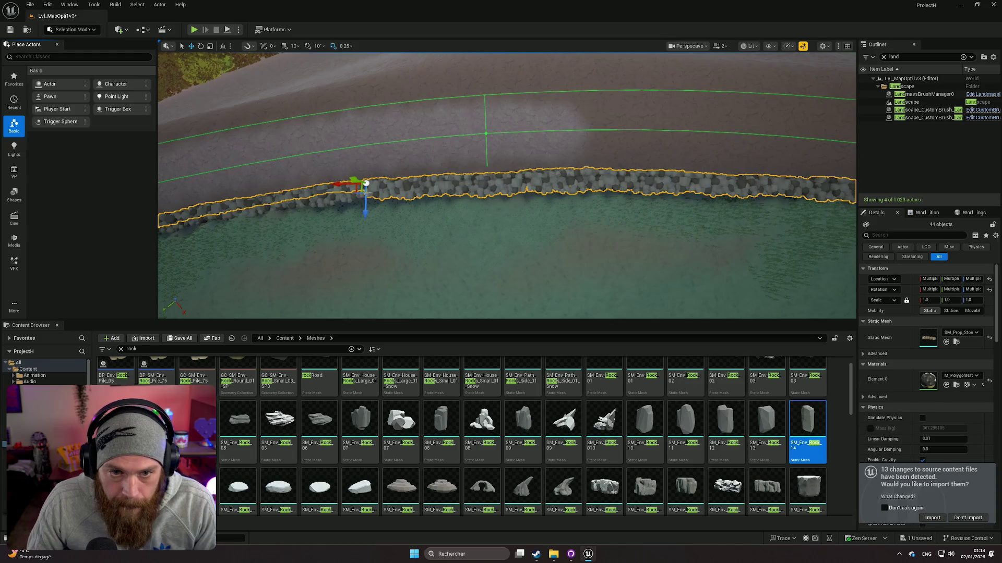
{"action": "left_click", "coordinate": [565, 200], "text": "ctrl"}
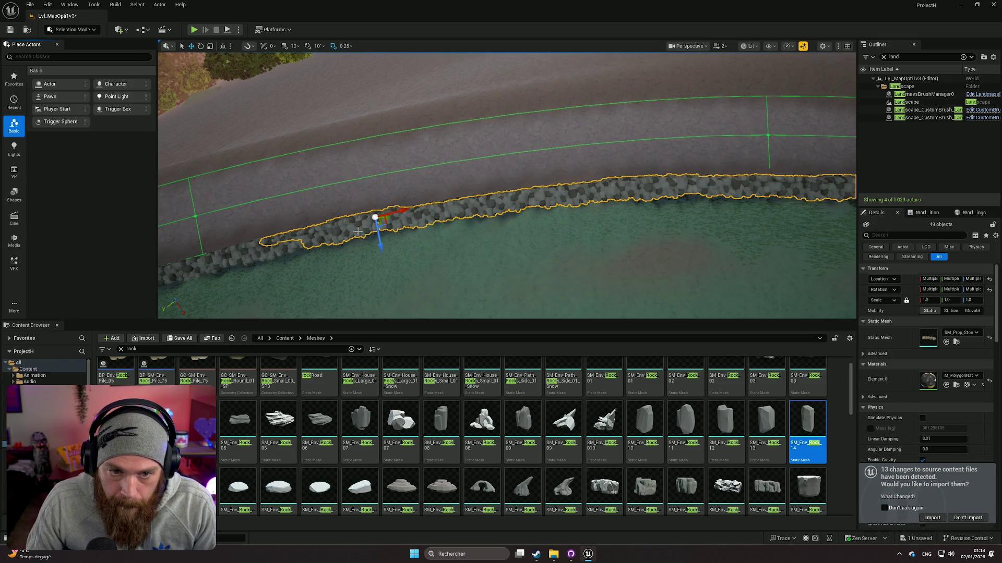
{"action": "left_click", "coordinate": [290, 245], "text": "ctrl"}
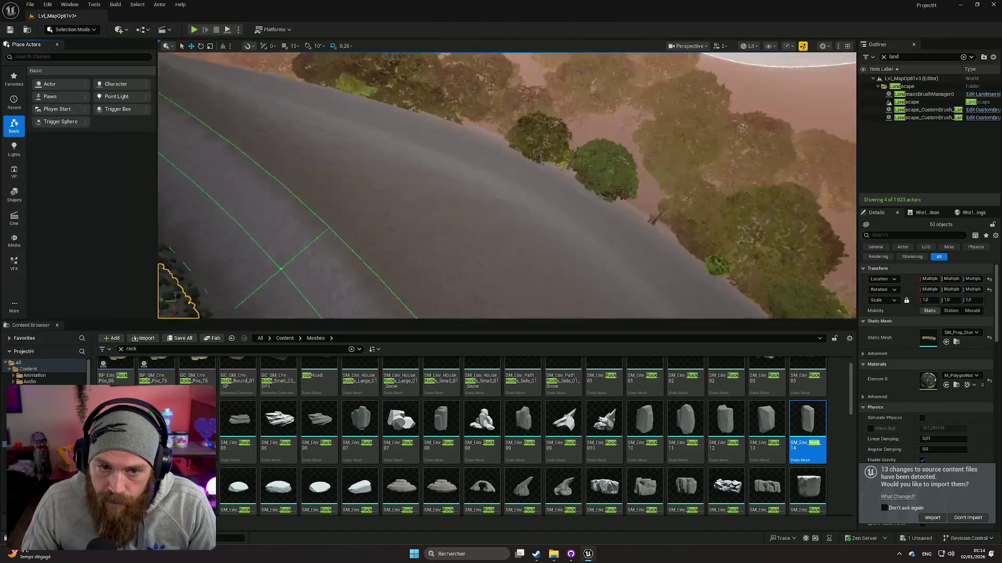
Fly forward along the road to inspect the selected wall
{"action": "key", "text": "w"}
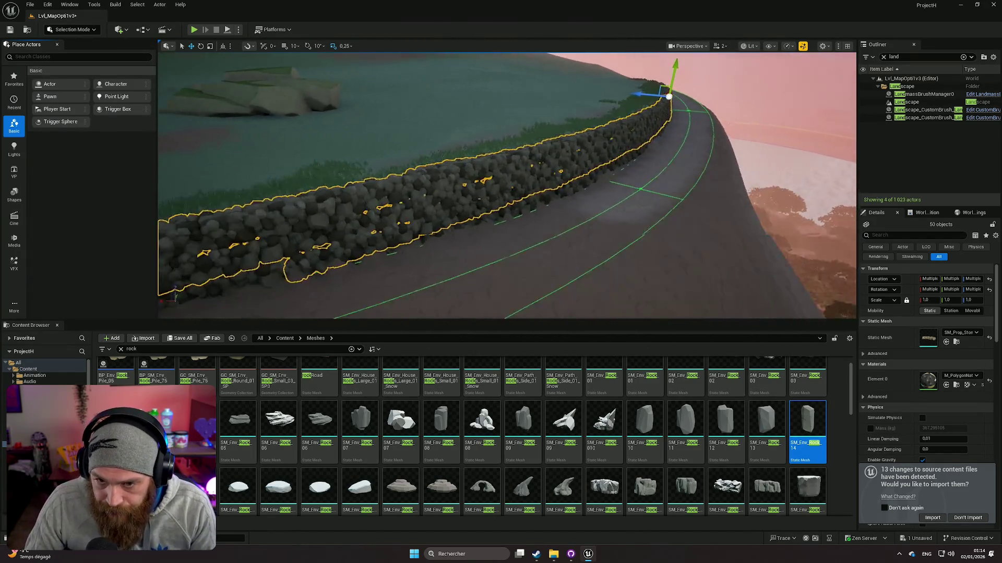
{"action": "key", "text": "w"}
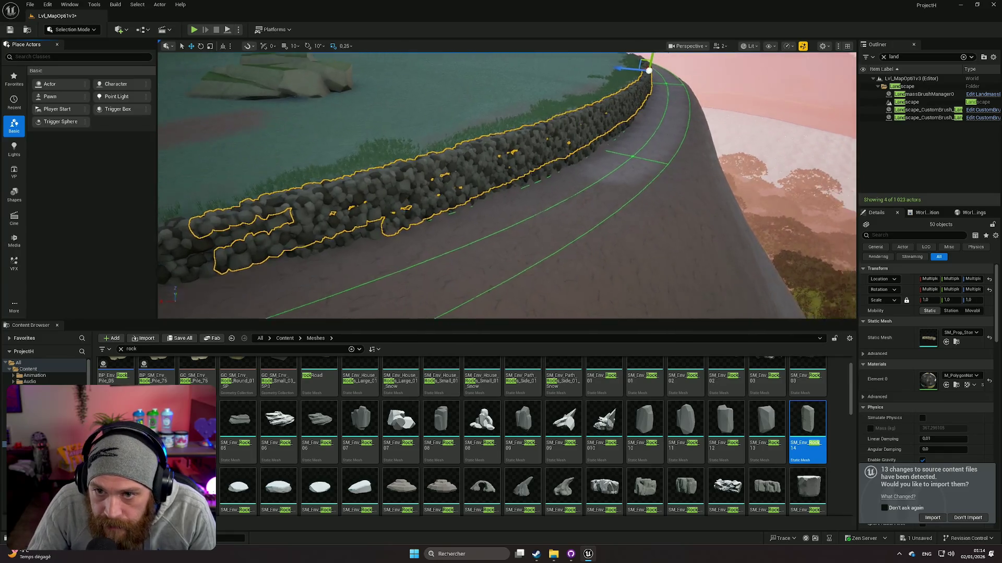
{"action": "key", "text": "w"}
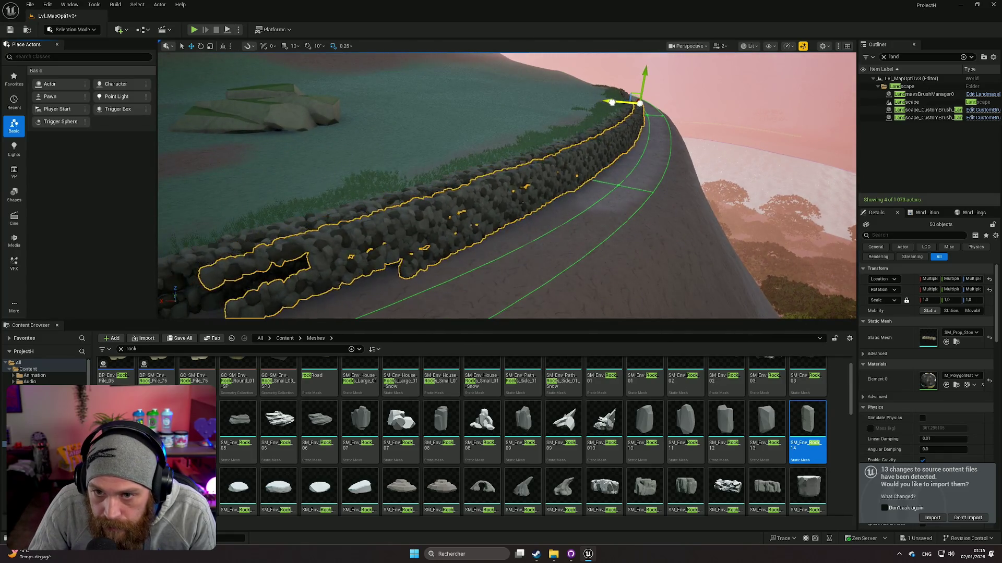
{"action": "key", "text": "w"}
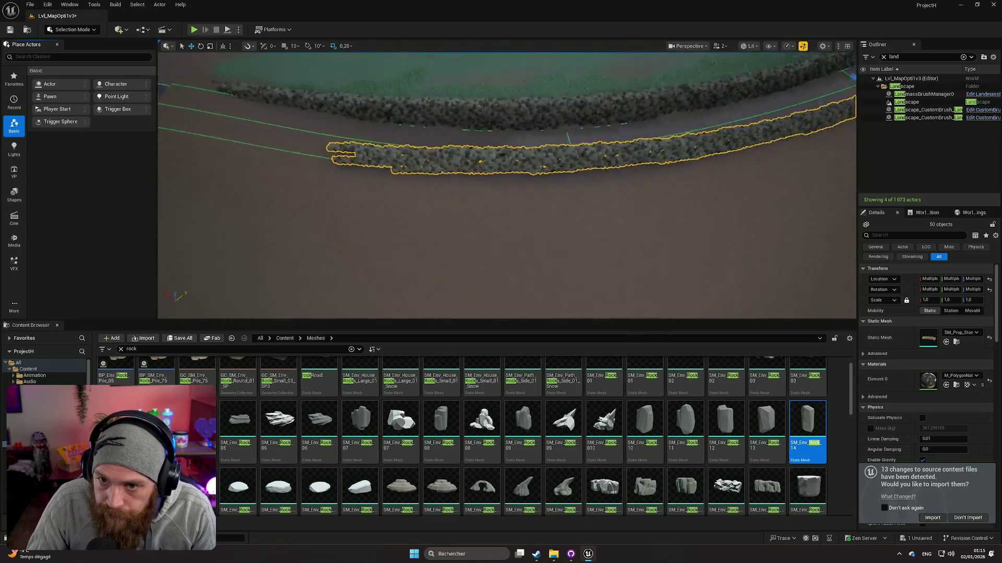
{"action": "key", "text": "w"}
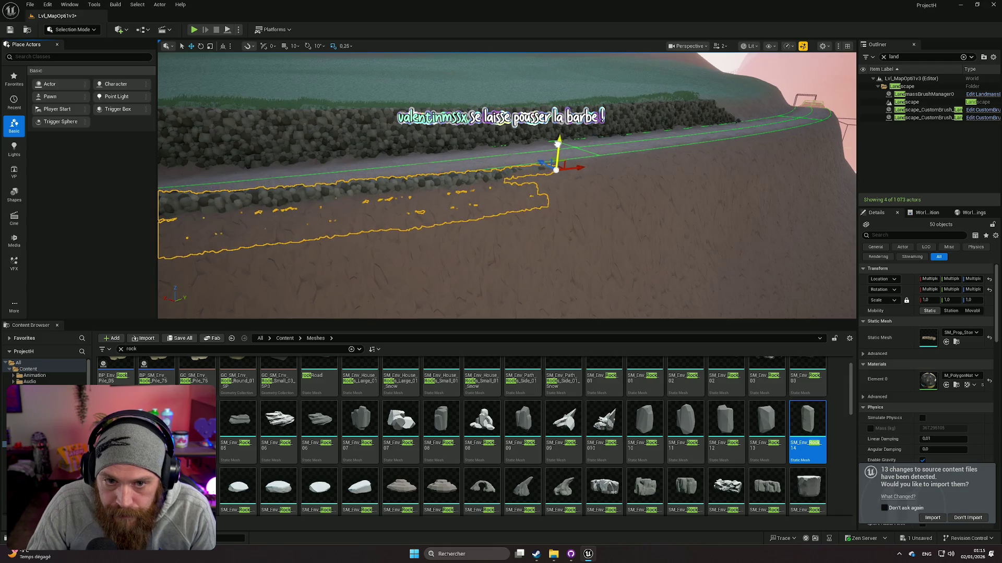
{"action": "key", "text": "w"}
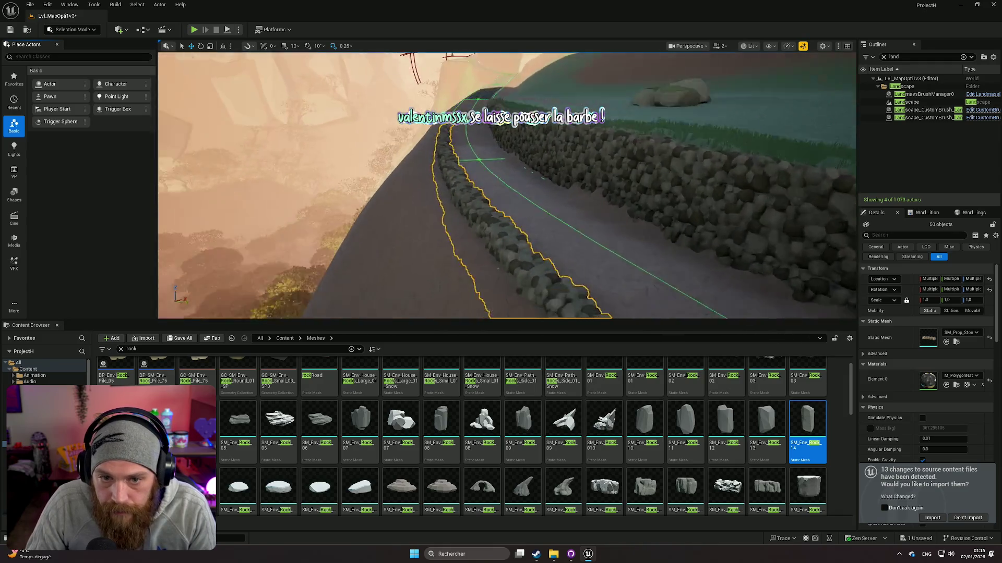
{"action": "key", "text": "w"}
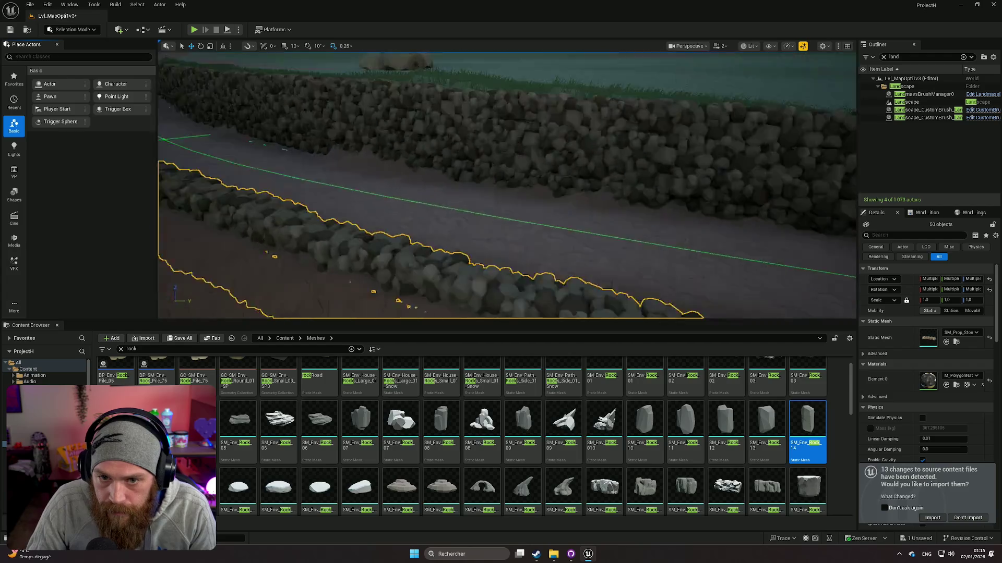
{"action": "key", "text": "w"}
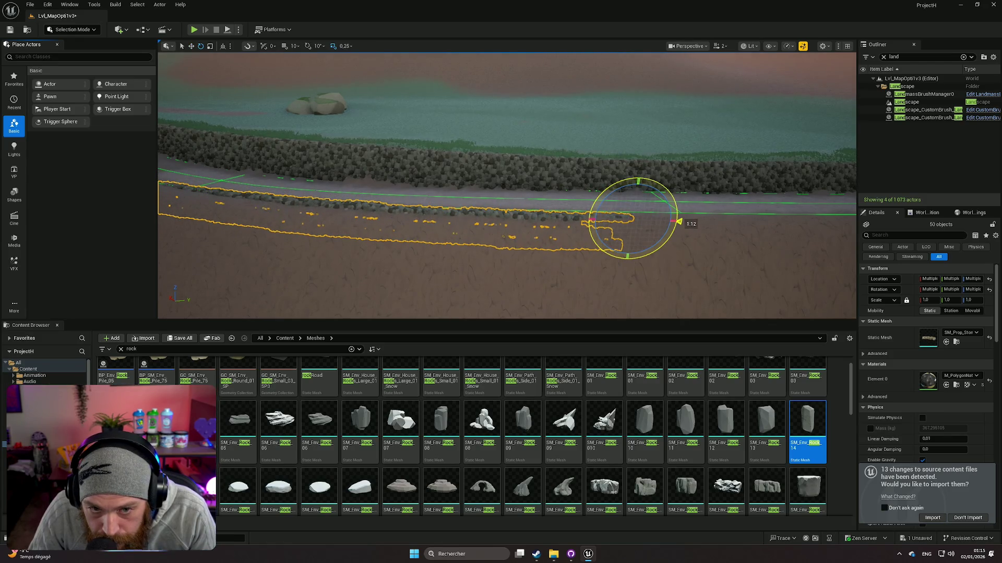
Reframe the view along the stone wall, then select the Landscape
{"action": "key", "text": "w"}
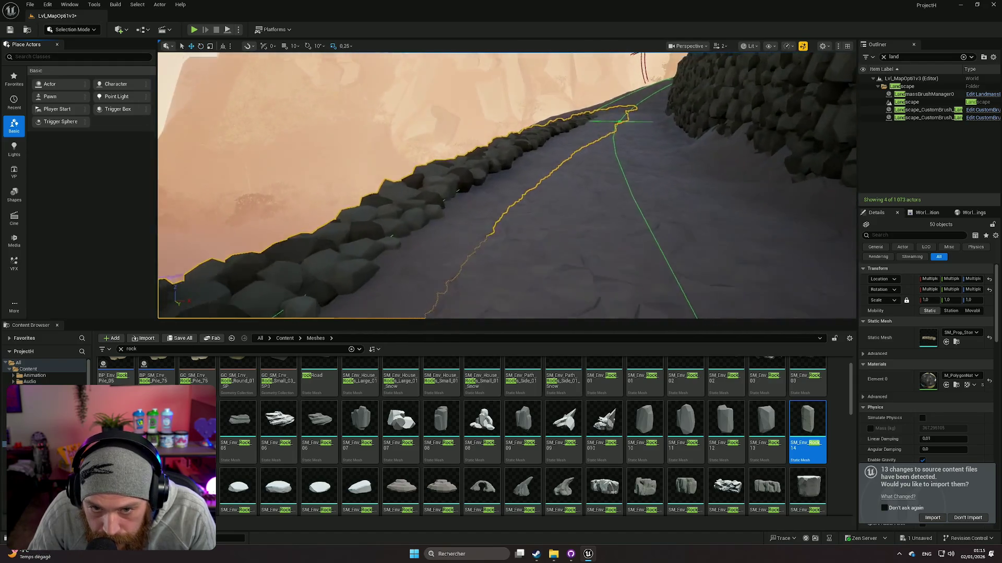
{"action": "key", "text": "f"}
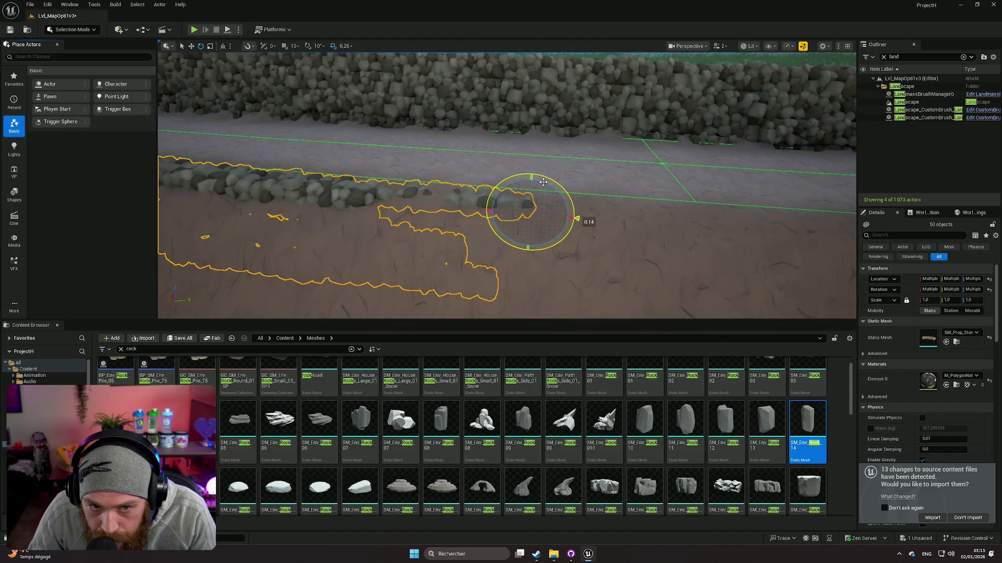
{"action": "mouse_move", "coordinate": [543, 182]}
{"action": "left_mouse_down"}
{"action": "mouse_move", "coordinate": [418, 207]}
{"action": "mouse_move", "coordinate": [454, 208]}
{"action": "left_mouse_up"}
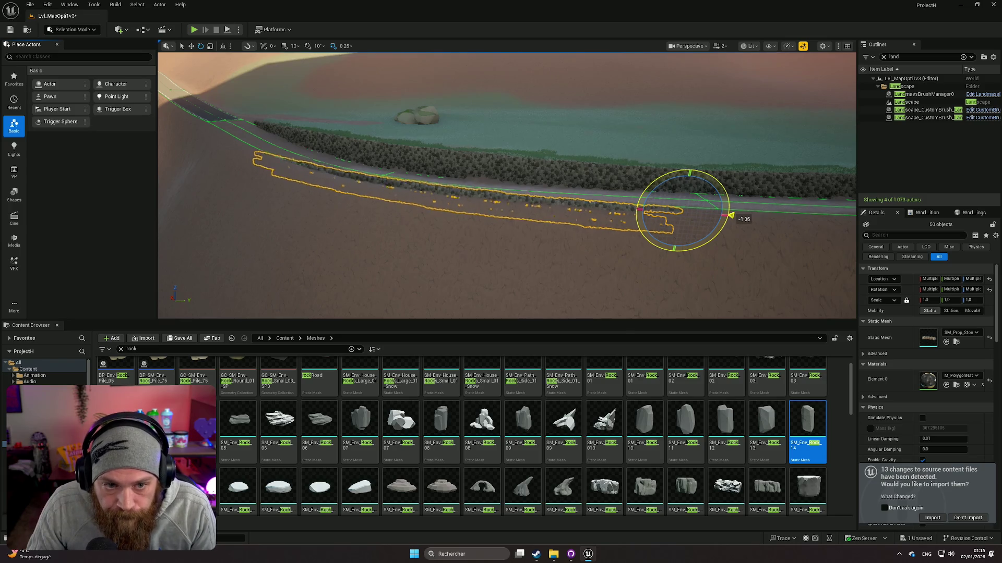
{"action": "key", "text": "f"}
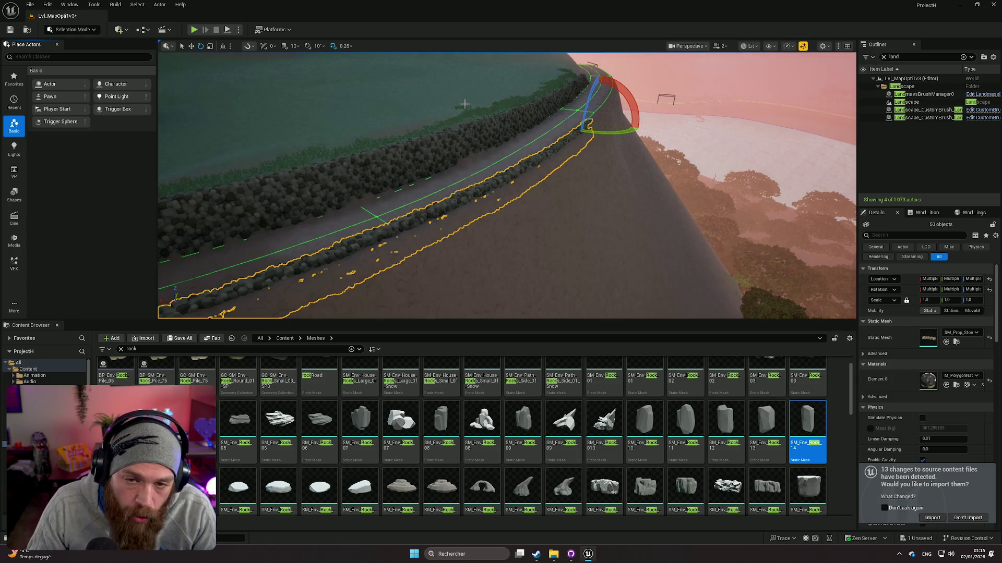
{"action": "left_click", "coordinate": [464, 104]}
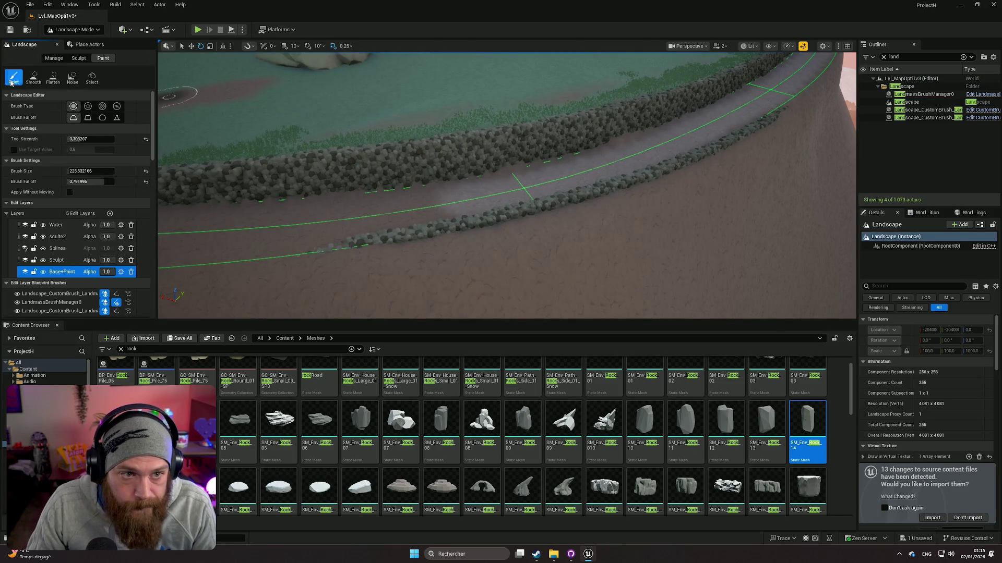
Select the road spline segments and set their Right Side Falloff to 0.2
{"action": "left_click", "coordinate": [53, 58]}
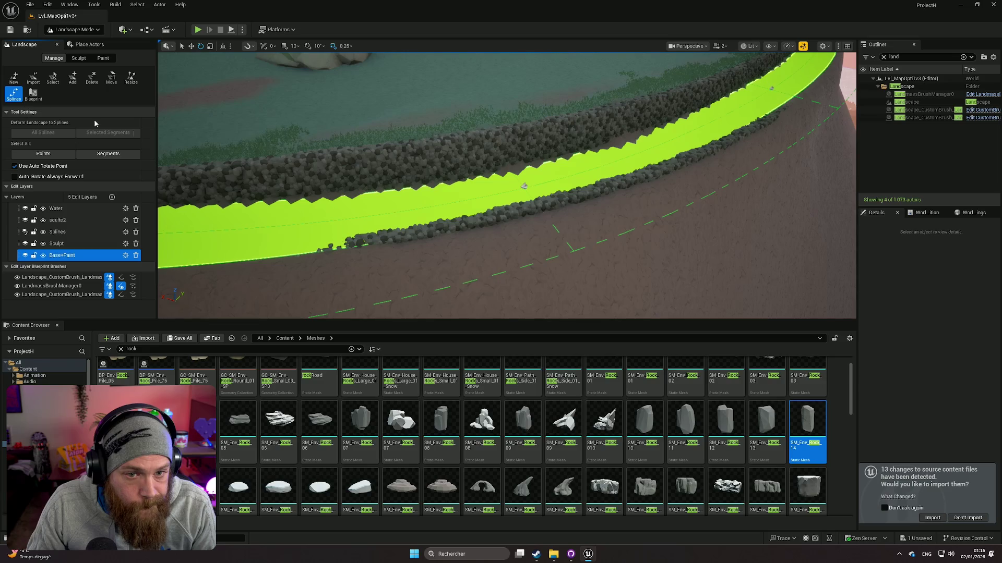
{"action": "left_click", "coordinate": [524, 186]}
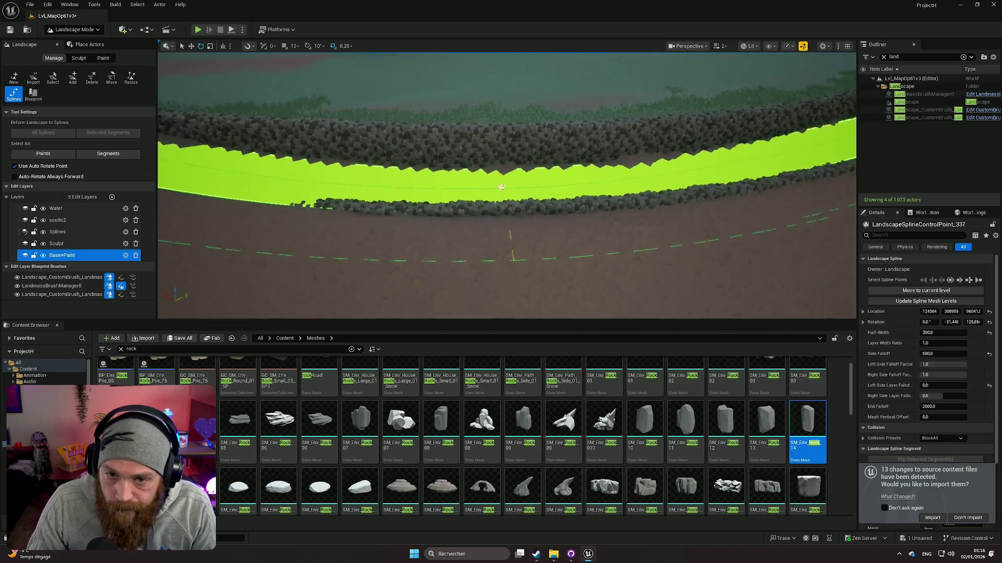
{"action": "left_click_drag", "start_coordinate": [665, 167], "coordinate": [797, 308]}
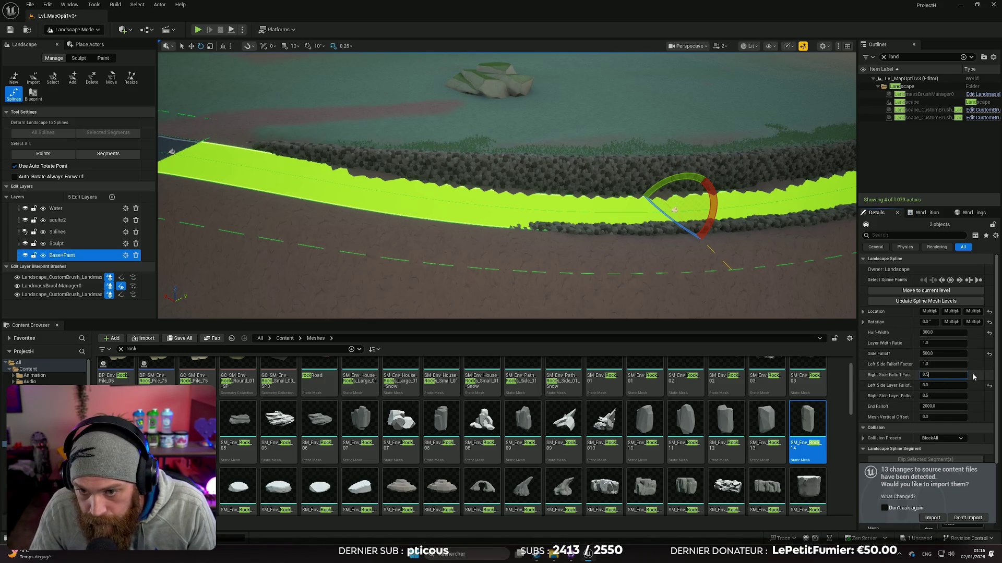
{"action": "left_click_drag", "start_coordinate": [652, 220], "coordinate": [574, 156]}
{"action": "key", "text": "Up"}
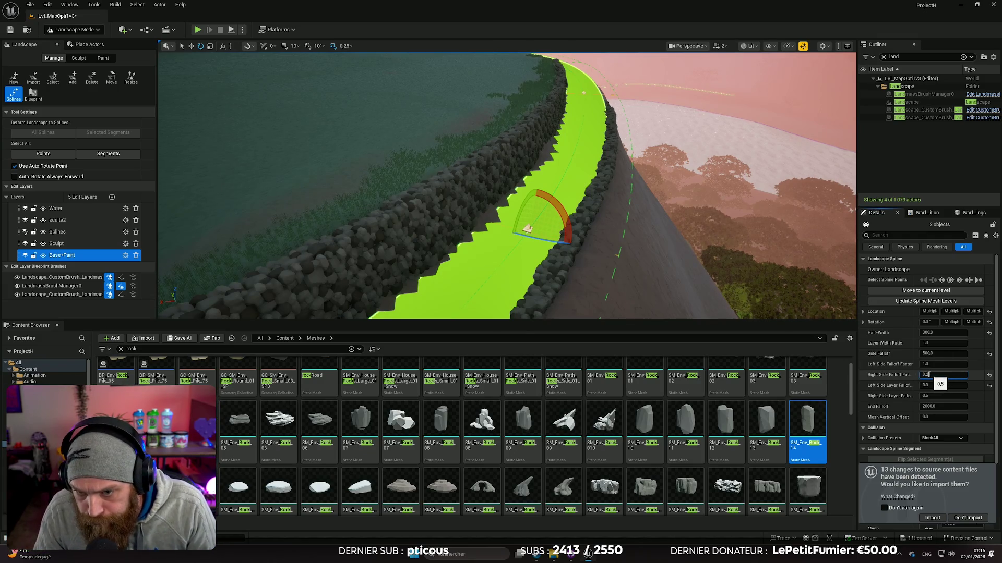
{"action": "key", "text": "Return"}
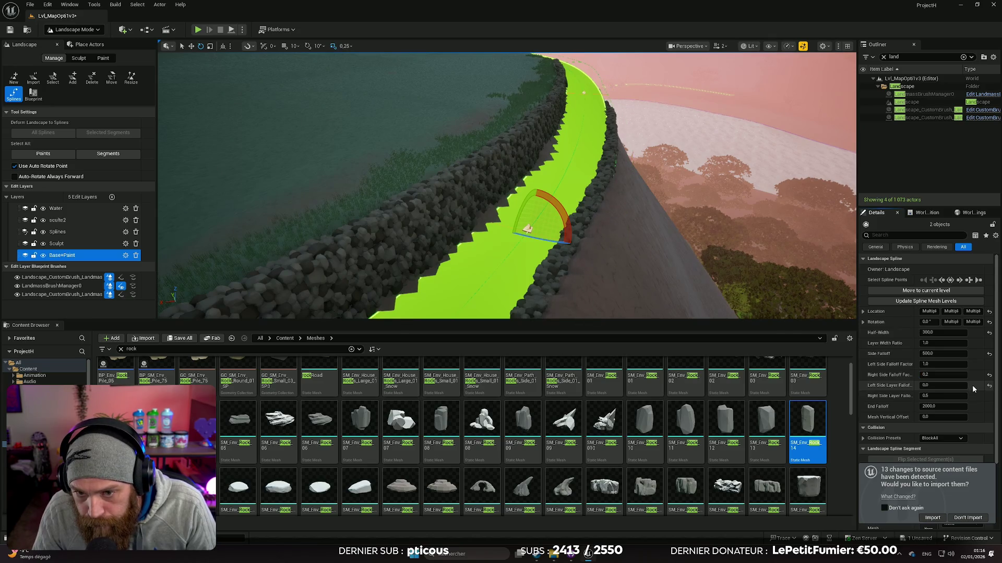
{"action": "mouse_move", "coordinate": [522, 208]}
{"action": "left_mouse_down"}
{"action": "mouse_move", "coordinate": [517, 172]}
{"action": "mouse_move", "coordinate": [475, 146]}
{"action": "mouse_move", "coordinate": [561, 166]}
{"action": "left_mouse_up"}
Try a raise-brush sculpt stroke beside the wall, then undo the last two strokes
{"action": "left_click", "coordinate": [79, 59]}
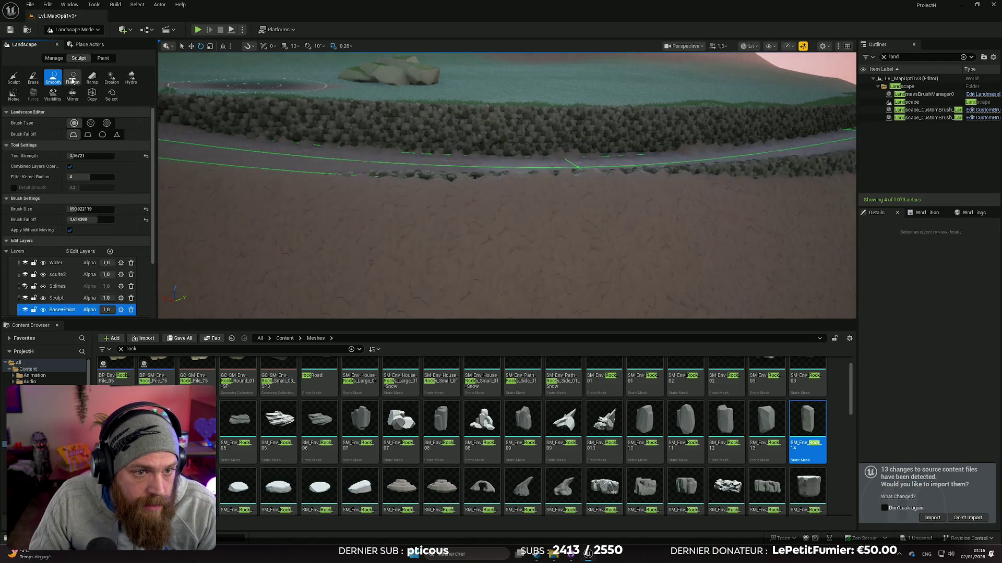
{"action": "left_click", "coordinate": [55, 298]}
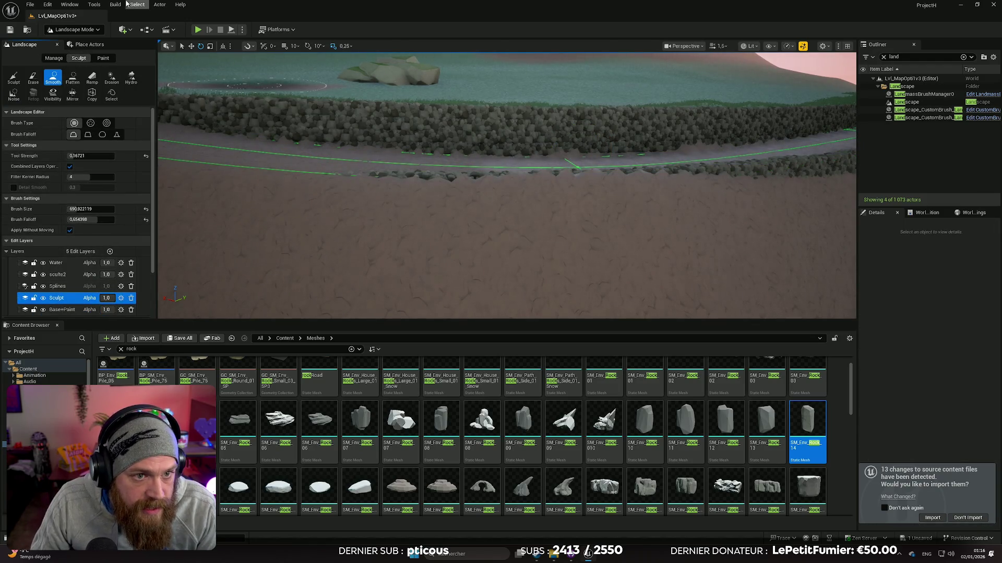
{"action": "left_click", "coordinate": [52, 58]}
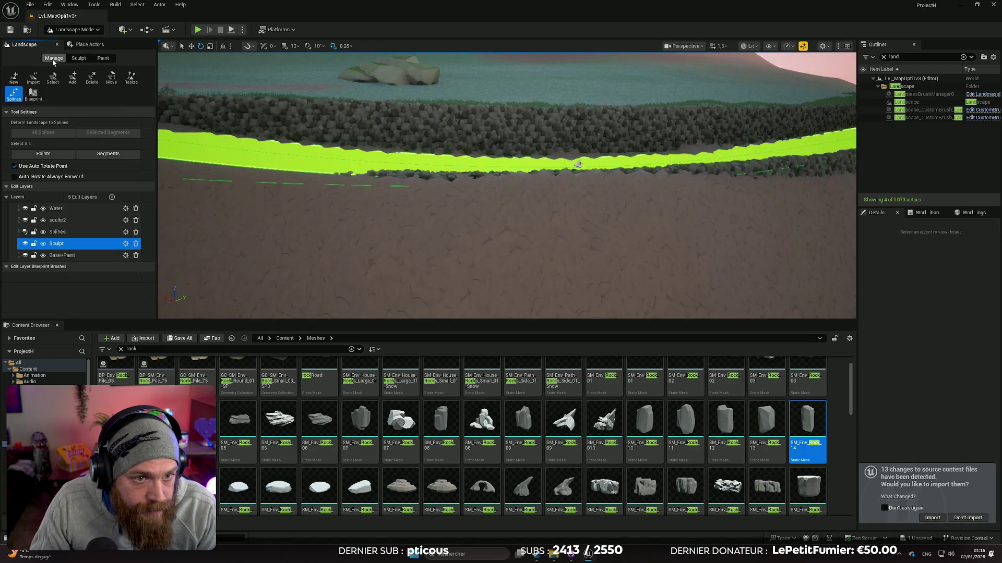
{"action": "left_click", "coordinate": [78, 58]}
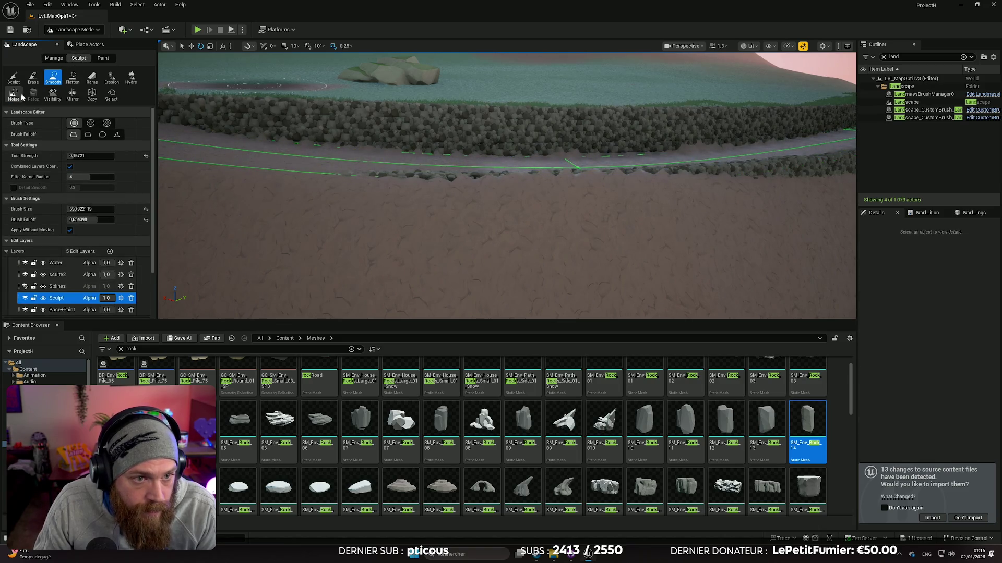
{"action": "left_click", "coordinate": [13, 78]}
{"action": "mouse_move", "coordinate": [543, 226]}
{"action": "left_mouse_down"}
{"action": "mouse_move", "coordinate": [545, 212]}
{"action": "mouse_move", "coordinate": [553, 224]}
{"action": "left_mouse_up"}
{"action": "key", "text": "ctrl+z"}
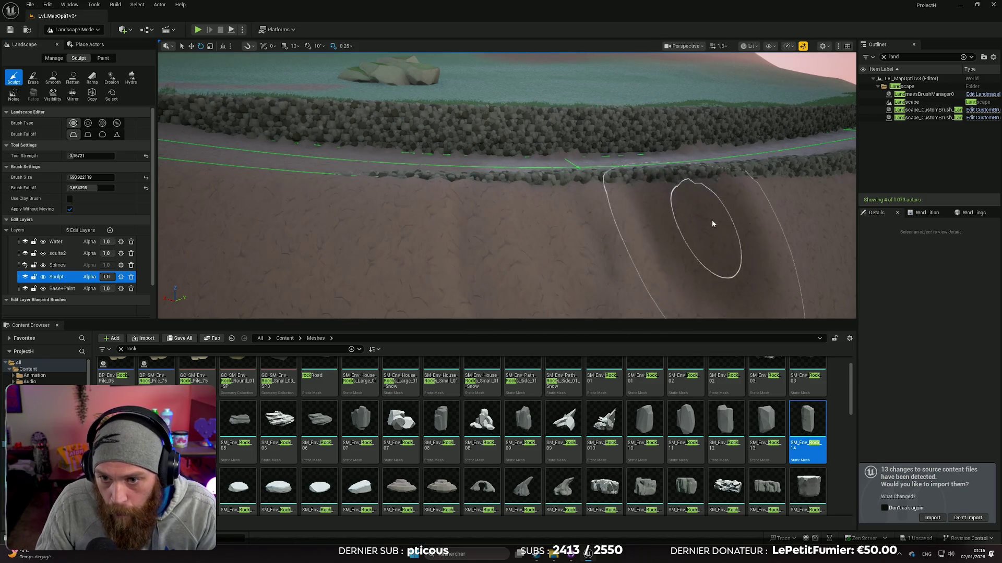
{"action": "key", "text": "ctrl+z"}
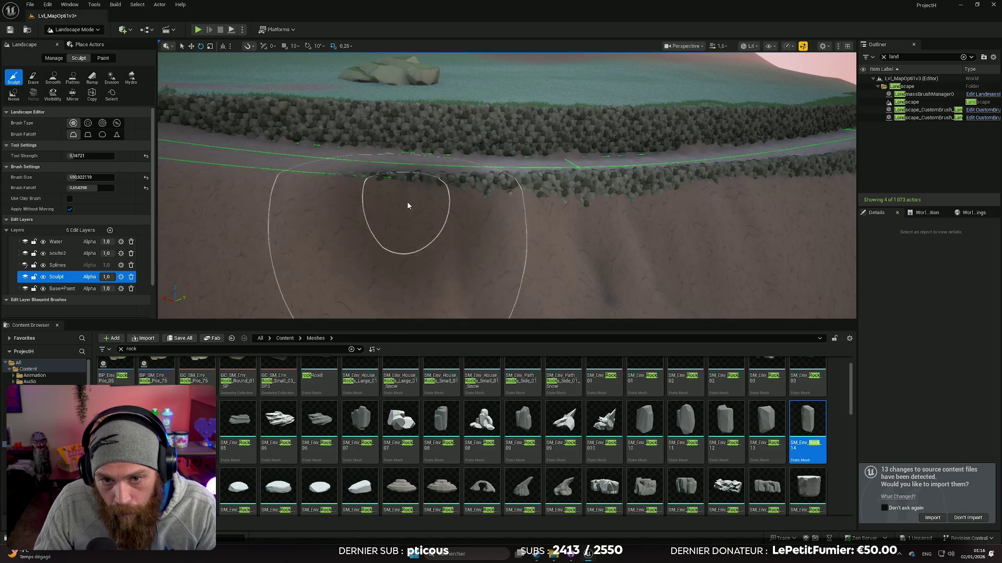
Fly along the walled road to view it from several angles
{"action": "left_click_drag", "start_coordinate": [712, 221], "coordinate": [756, 206]}
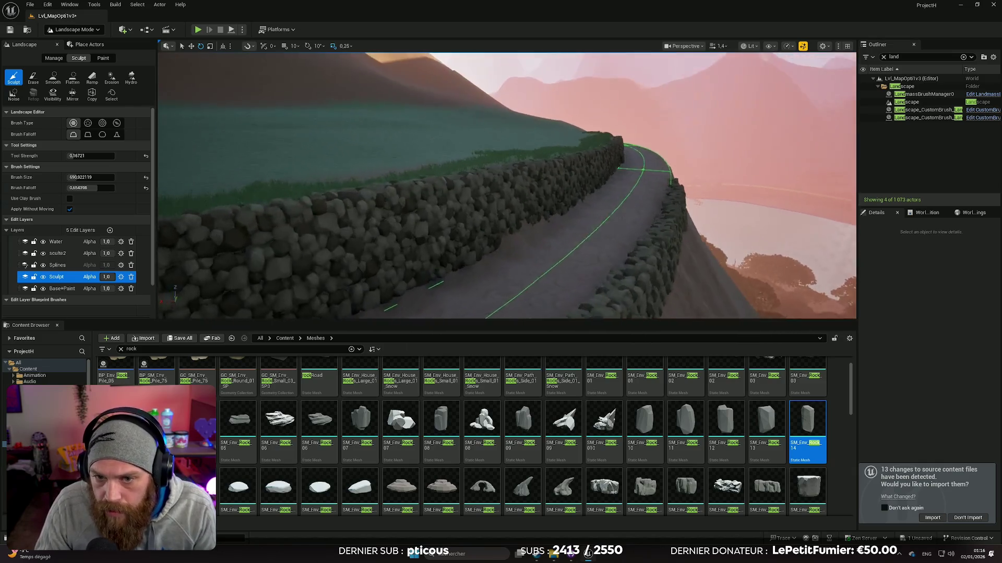
{"action": "mouse_move", "coordinate": [661, 216]}
{"action": "left_mouse_down"}
{"action": "mouse_move", "coordinate": [647, 214]}
{"action": "mouse_move", "coordinate": [661, 216]}
{"action": "left_mouse_up"}
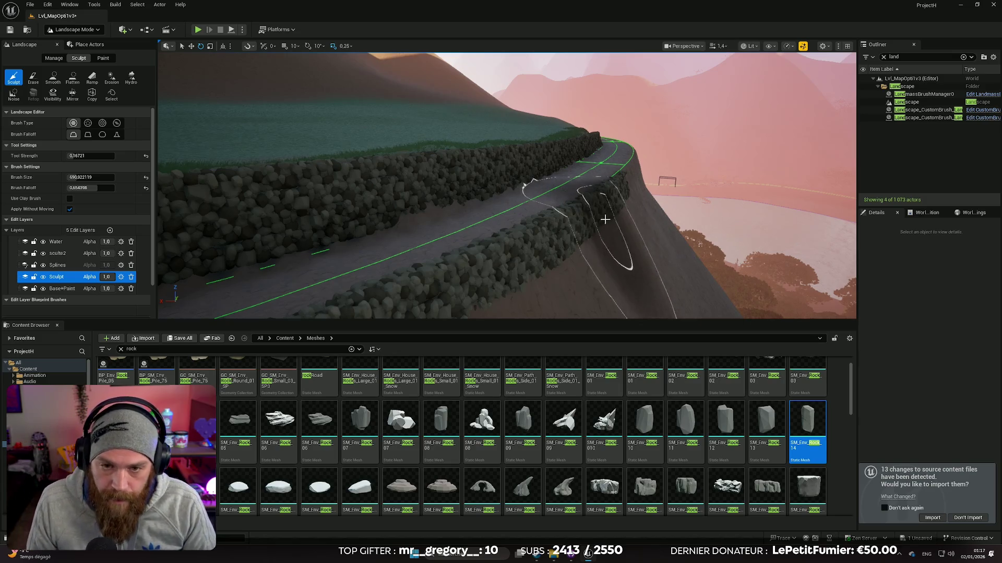
{"action": "key", "text": "w"}
{"action": "key", "text": "w"}
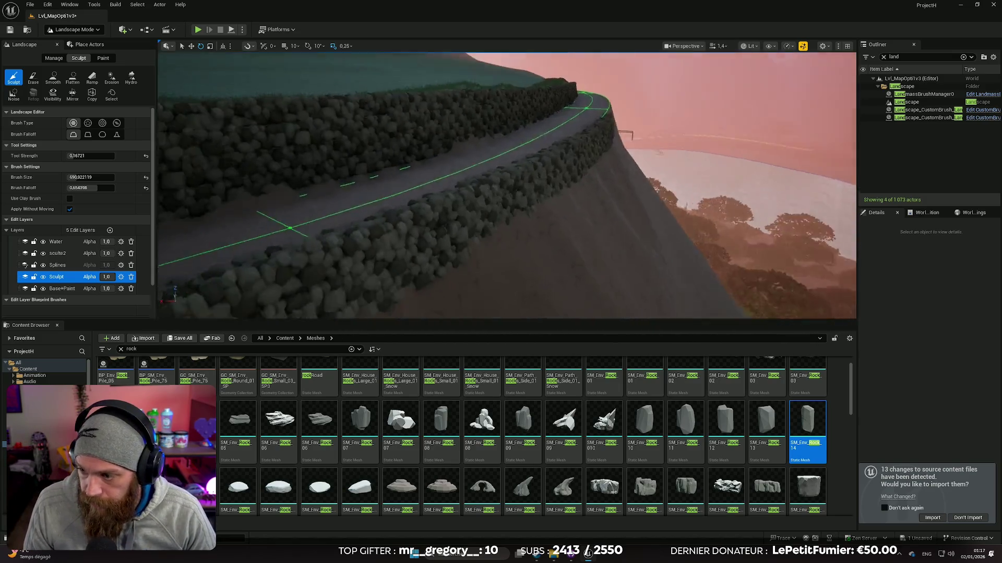
{"action": "key", "text": "w"}
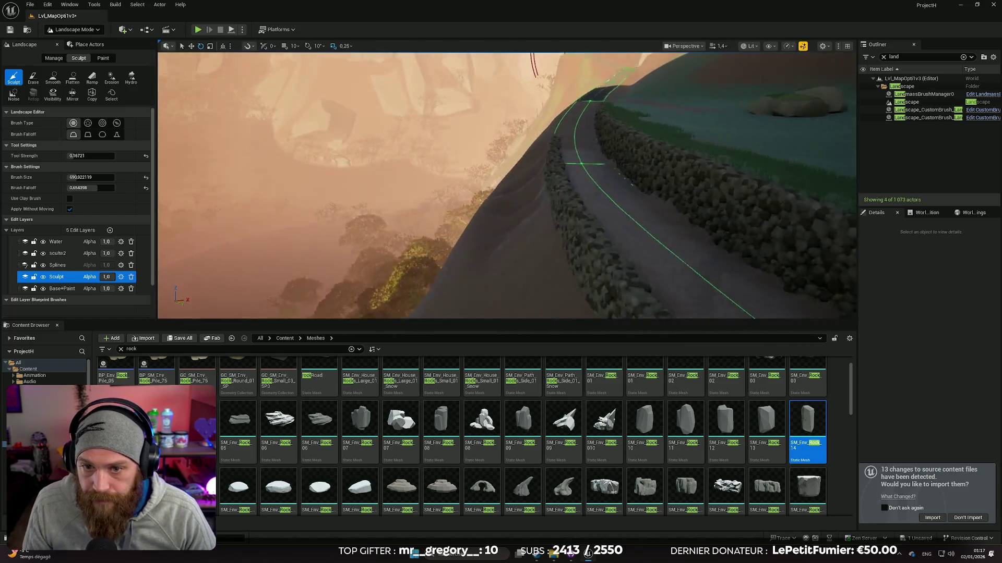
{"action": "key", "text": "w"}
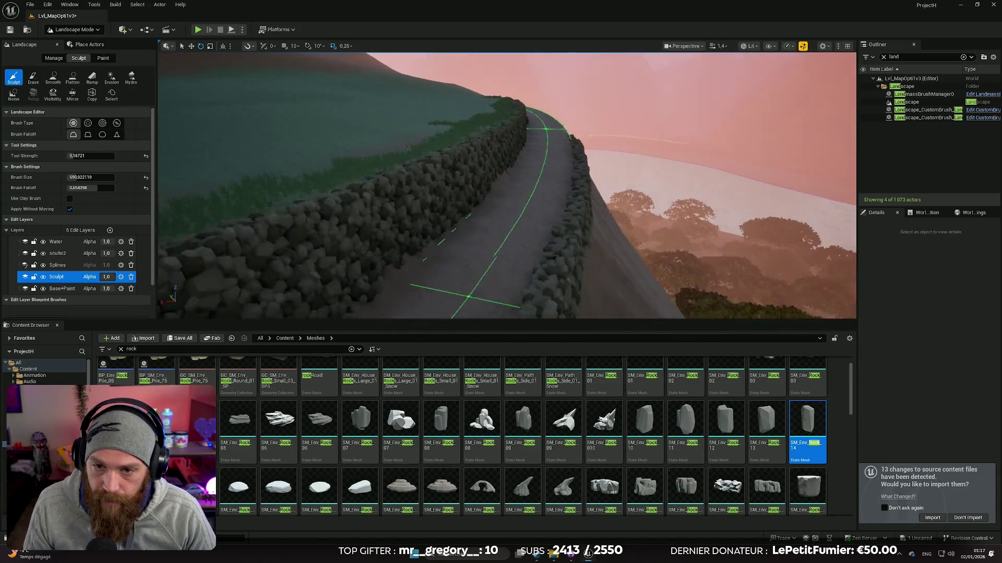
{"action": "key", "text": "w"}
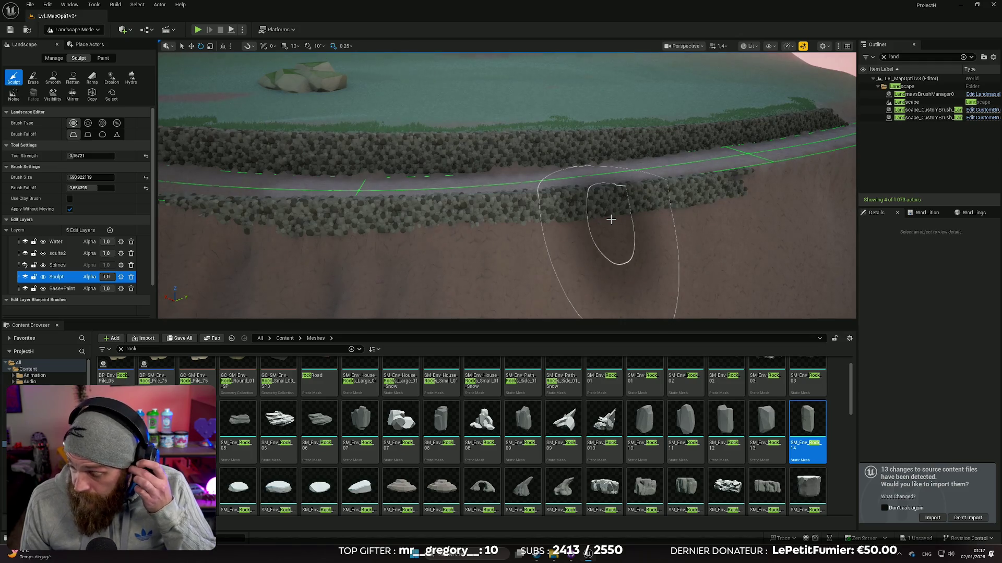
{"action": "key", "text": "w"}
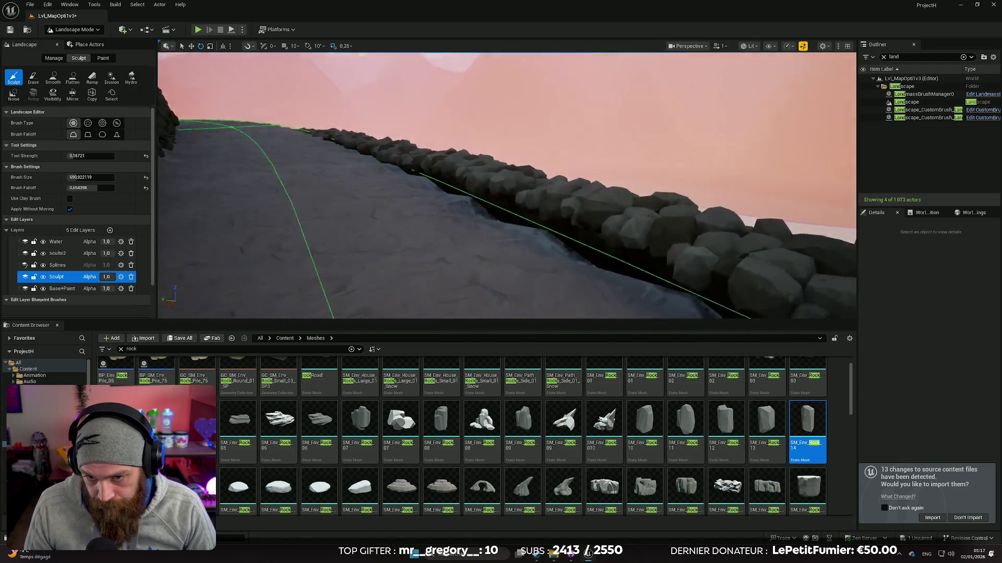
{"action": "key", "text": "w"}
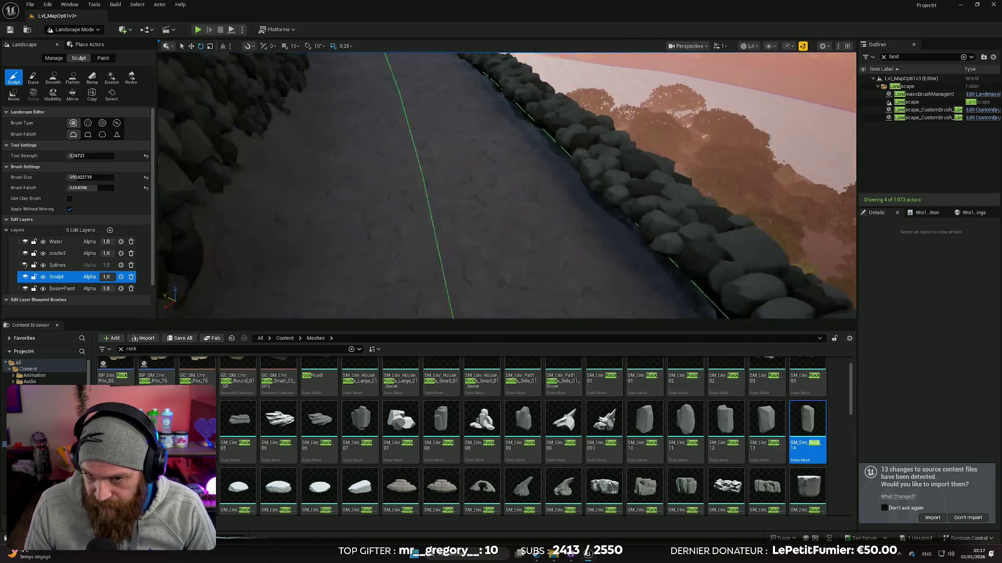
{"action": "key", "text": "e"}
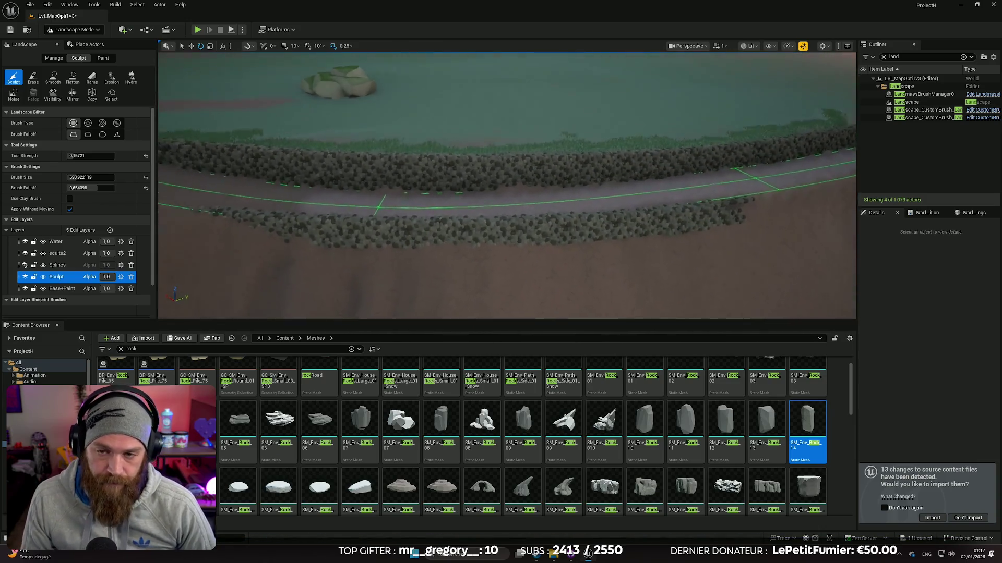
{"action": "key", "text": "a"}
{"action": "key", "text": "s"}
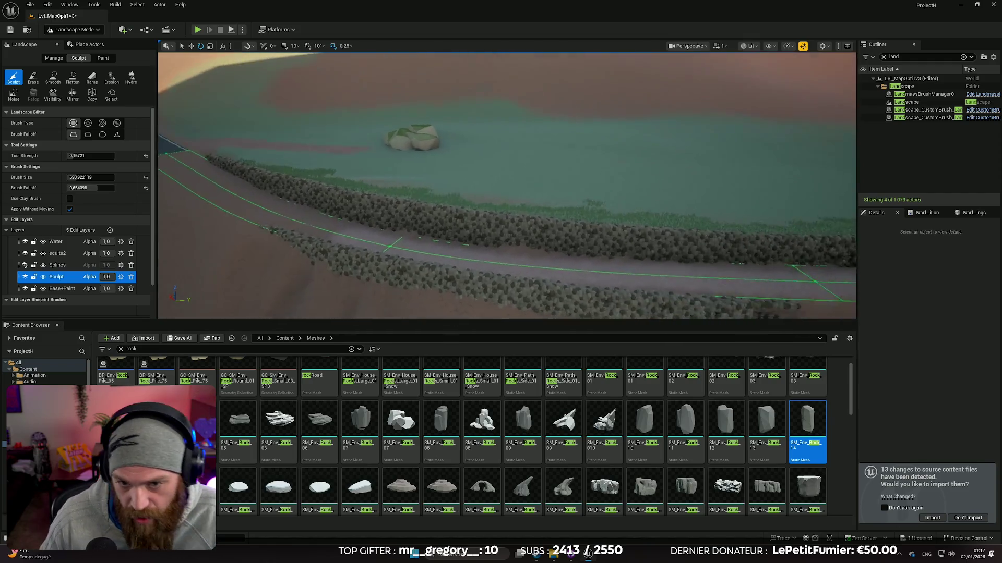
{"action": "key", "text": "w"}
{"action": "scroll", "coordinate": [507, 185], "scroll_direction": "down", "scroll_amount": 1}
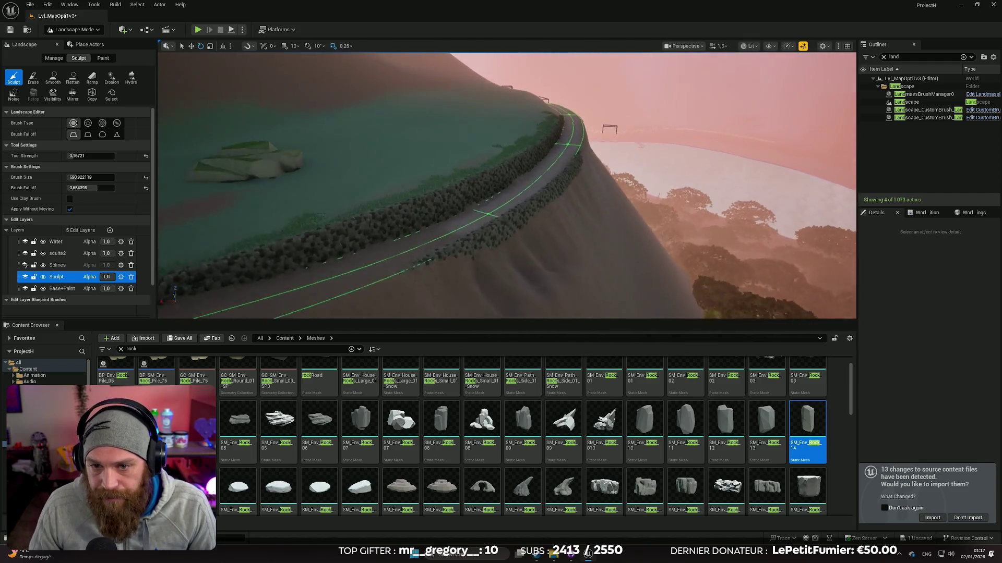
{"action": "key", "text": "w"}
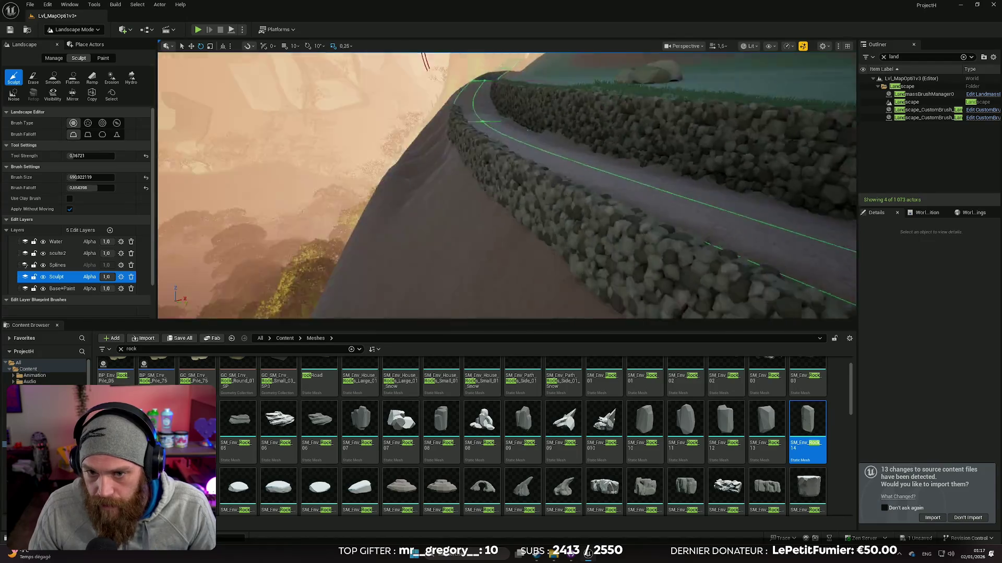
{"action": "scroll", "coordinate": [506, 185], "scroll_direction": "up", "scroll_amount": 1}
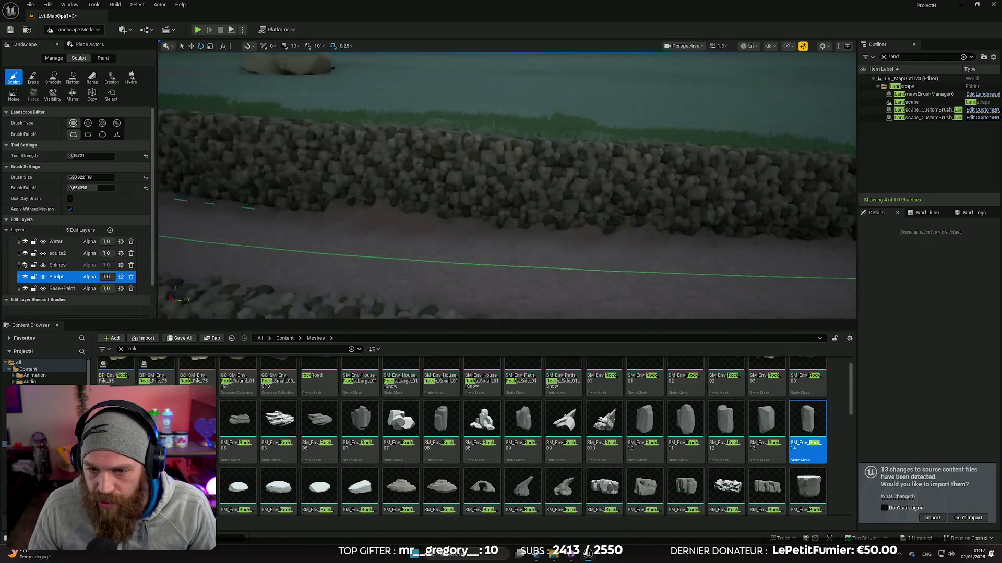
{"action": "key", "text": "w"}
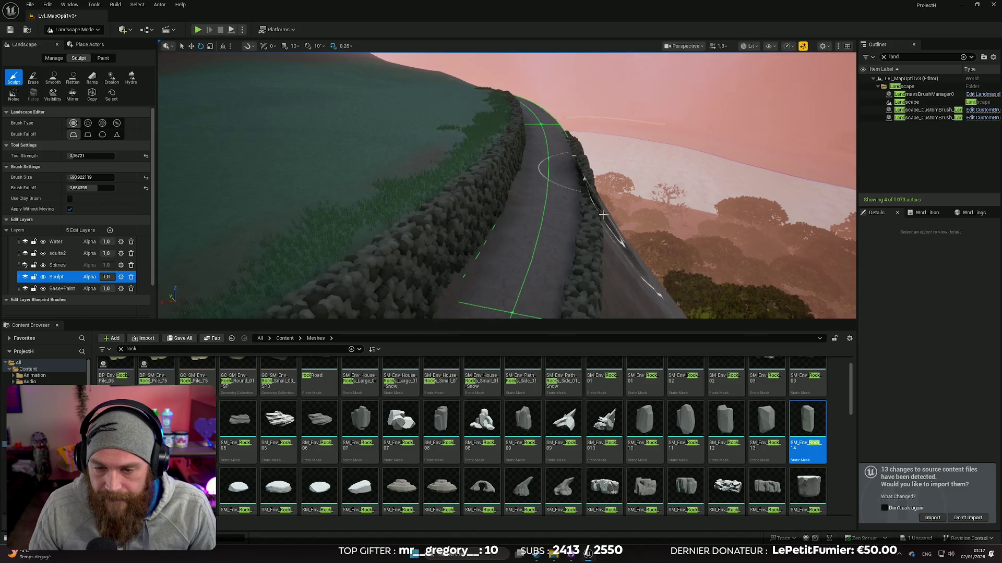
Undo the remaining sculpted dents beside the path and hillside
{"action": "key", "text": "ctrl+z"}
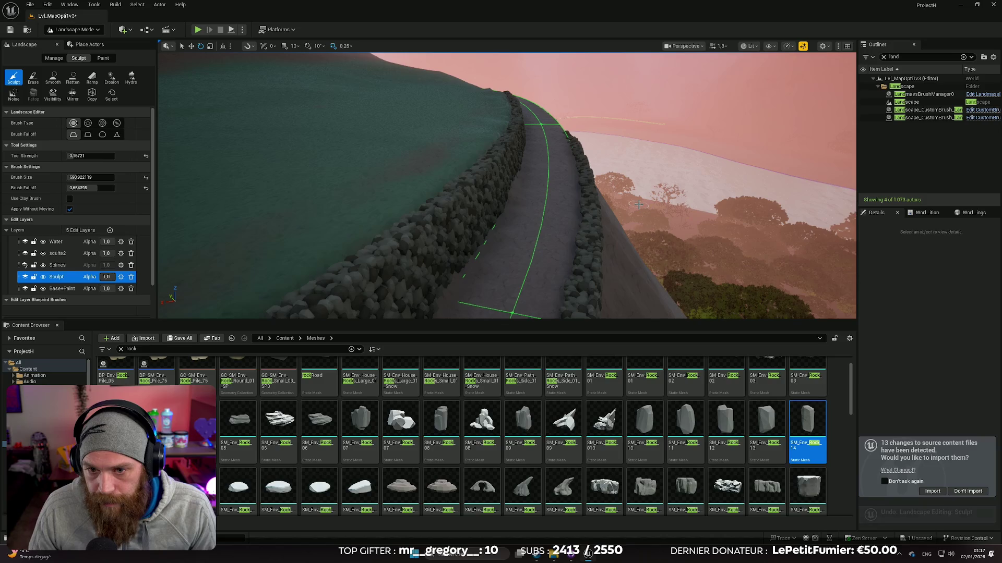
{"action": "key", "text": "ctrl+z"}
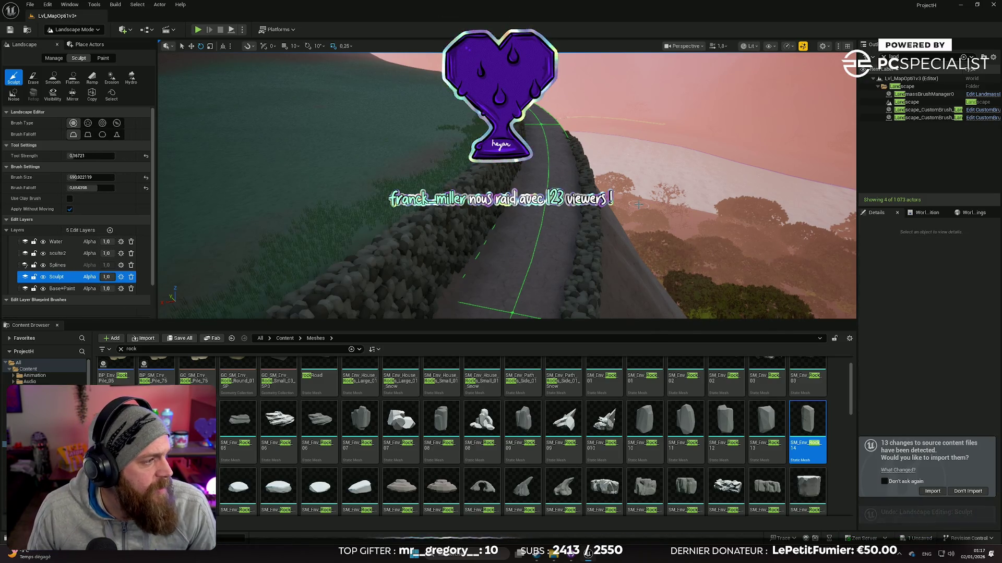
{"action": "mouse_move", "coordinate": [638, 205]}
{"action": "left_mouse_down"}
{"action": "mouse_move", "coordinate": [572, 205]}
{"action": "mouse_move", "coordinate": [606, 195]}
{"action": "left_mouse_up"}
{"action": "key", "text": "ctrl+z"}
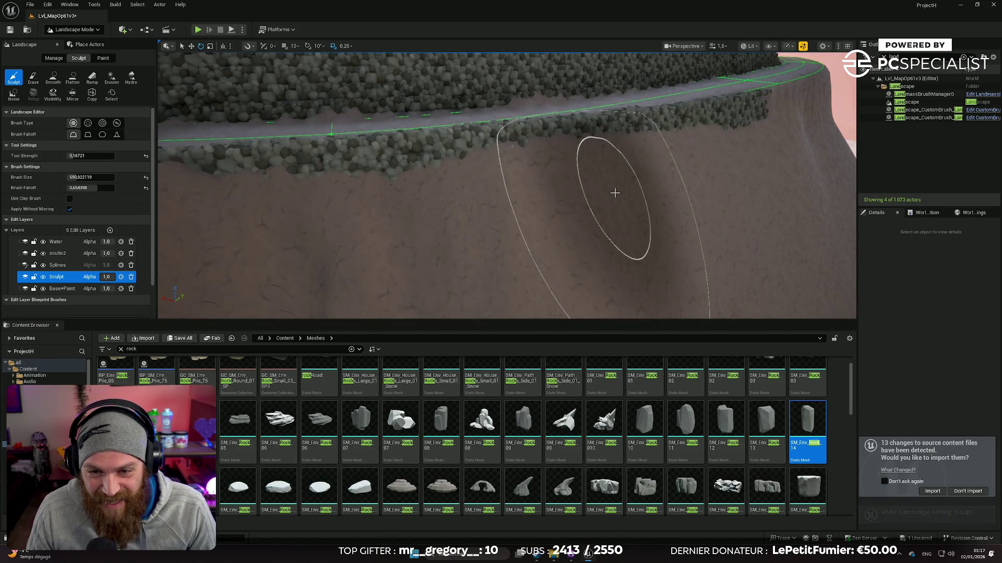
{"action": "mouse_move", "coordinate": [616, 190]}
{"action": "left_mouse_down"}
{"action": "mouse_move", "coordinate": [582, 187]}
{"action": "mouse_move", "coordinate": [626, 172]}
{"action": "left_mouse_up"}
{"action": "key", "text": "ctrl+z"}
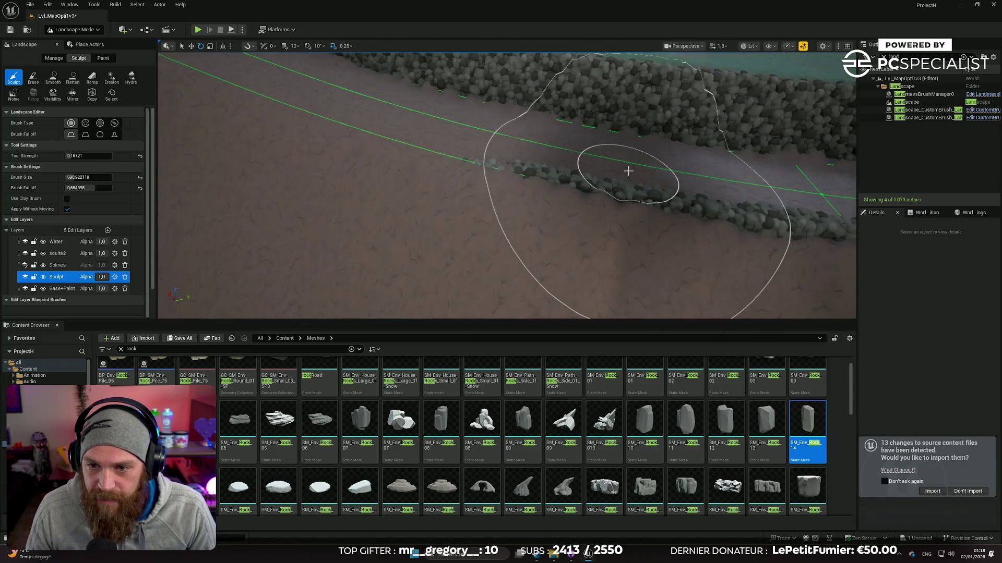
{"action": "key", "text": "ctrl+z"}
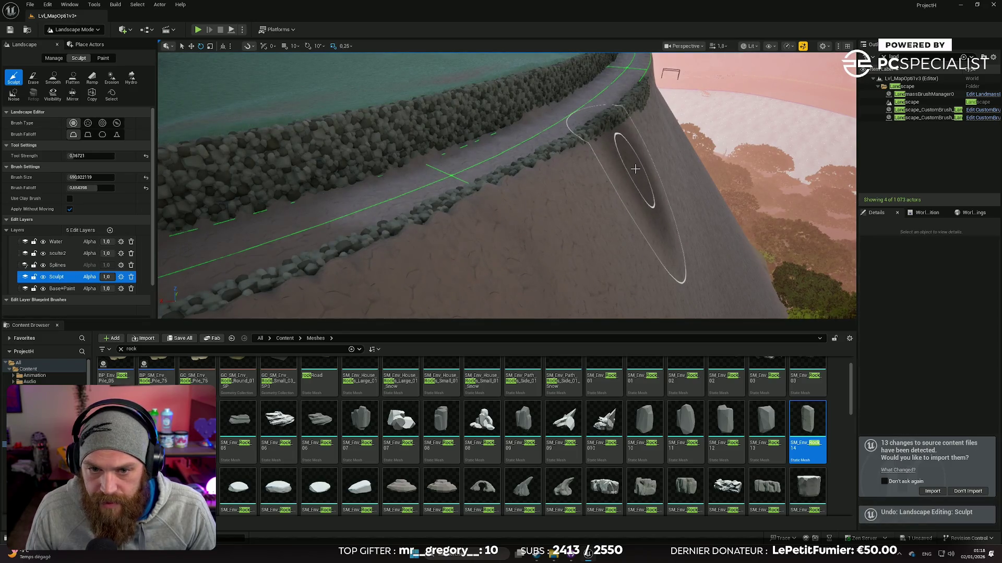
{"action": "key", "text": "ctrl+z"}
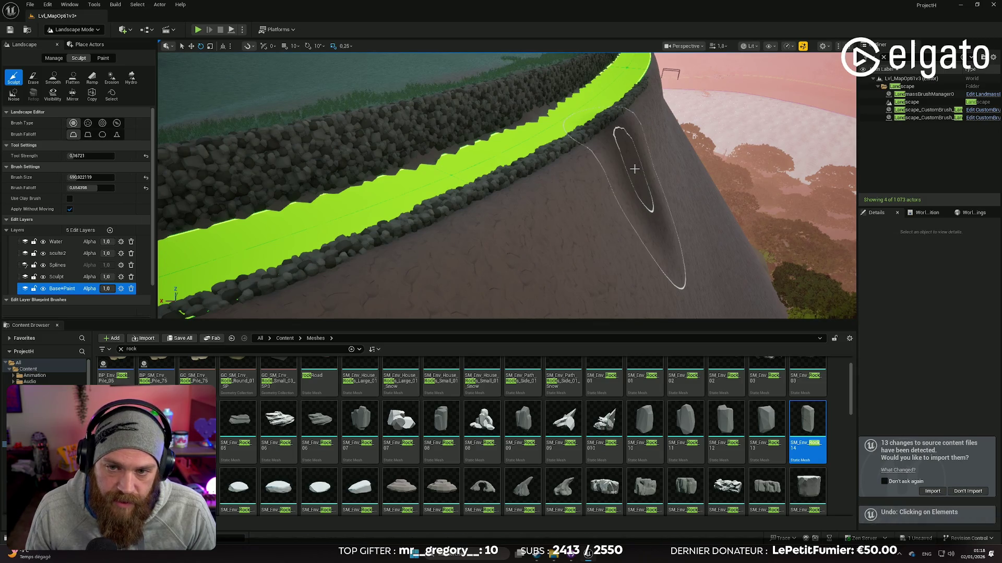
Undo the last four road spline segment moves
{"action": "key", "text": "ctrl+z"}
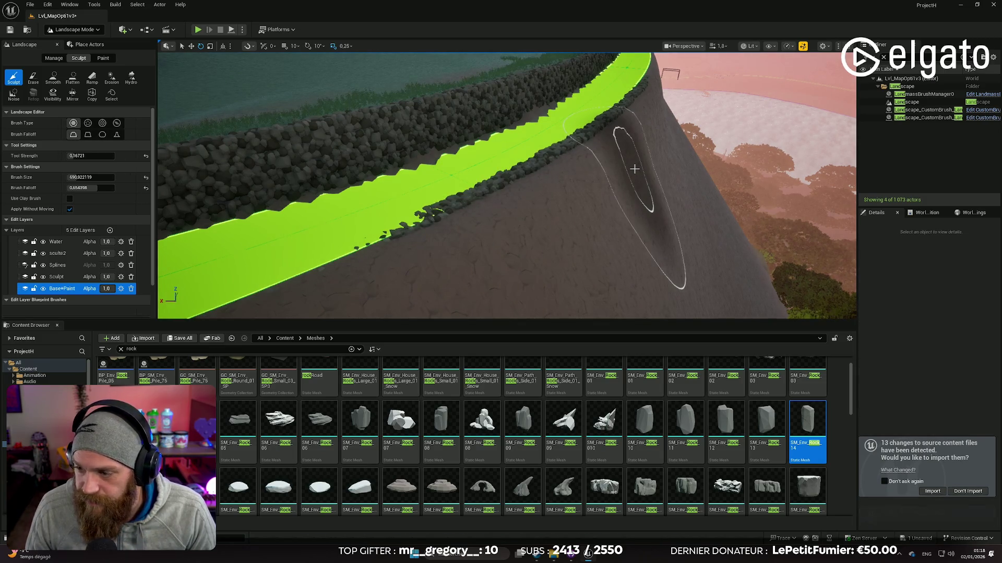
{"action": "key", "text": "ctrl+z"}
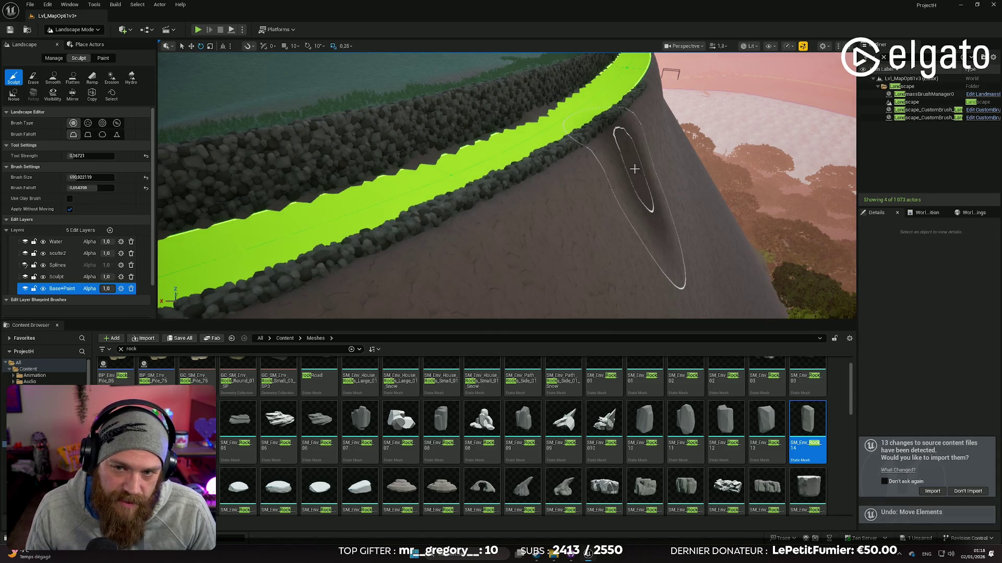
{"action": "key", "text": "ctrl+z"}
{"action": "key", "text": "ctrl+z"}
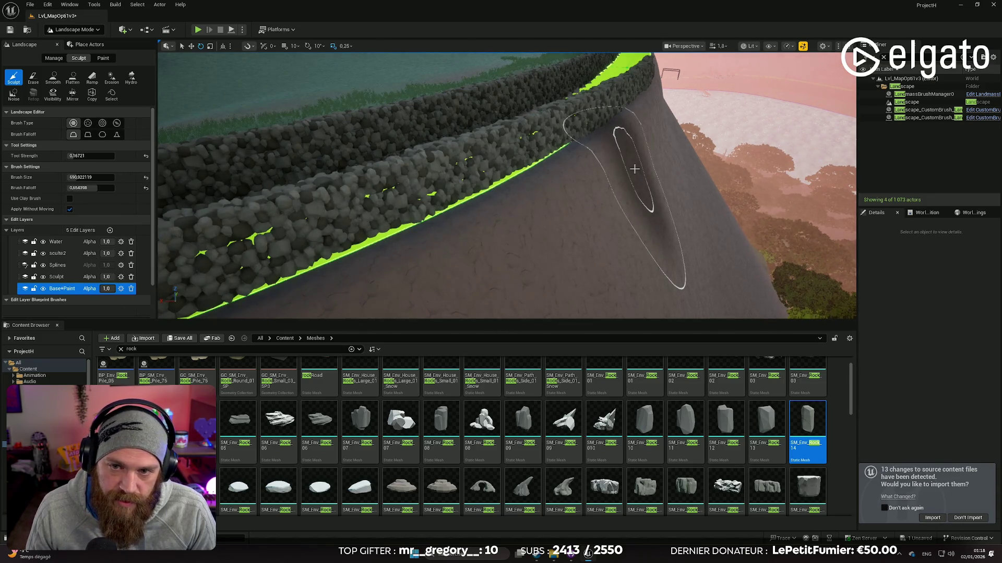
{"action": "key", "text": "ctrl+z"}
{"action": "scroll", "coordinate": [635, 168], "scroll_direction": "up", "scroll_amount": 2}
{"action": "scroll", "coordinate": [506, 185], "scroll_direction": "down", "scroll_amount": 3}
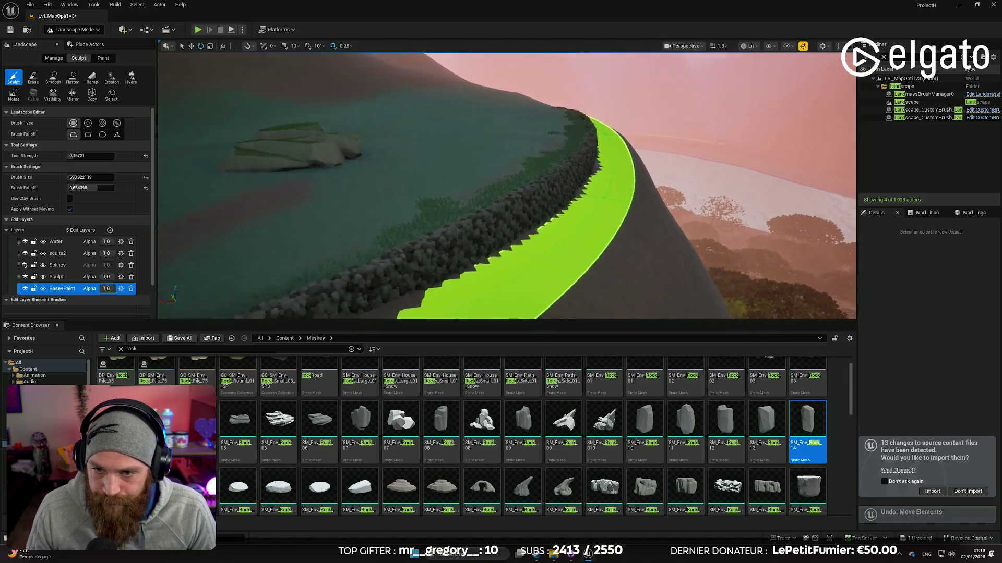
{"action": "scroll", "coordinate": [630, 168], "scroll_direction": "up", "scroll_amount": 3}
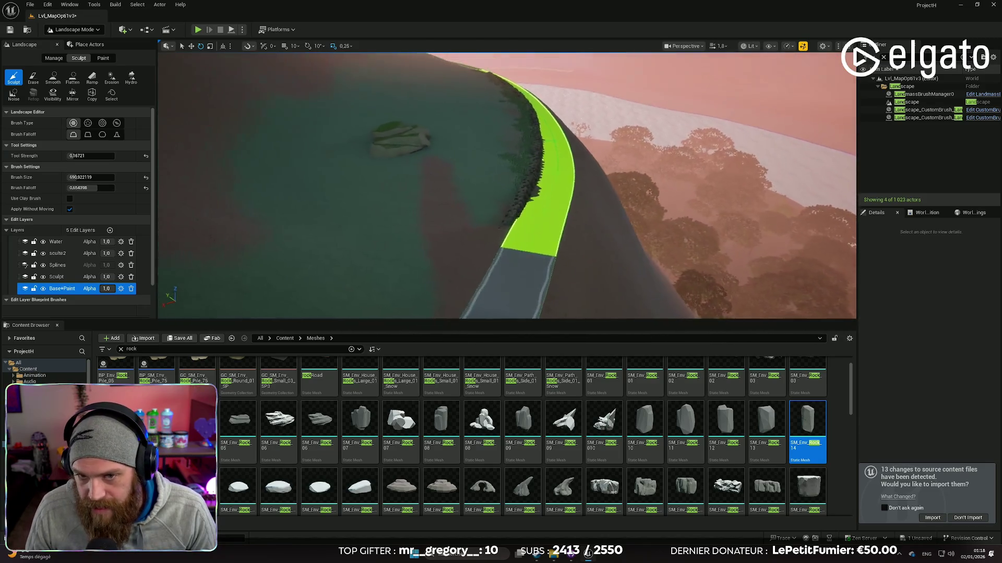
Return to Selection Mode and select the landscape actor beside the road
{"action": "left_click", "coordinate": [95, 30]}
{"action": "left_click", "coordinate": [89, 42]}
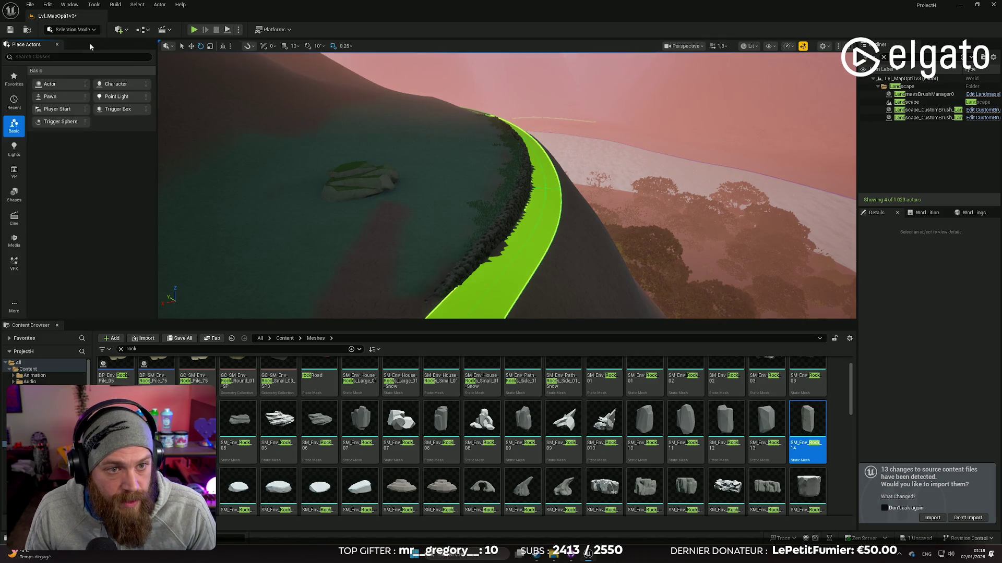
{"action": "left_click", "coordinate": [476, 176]}
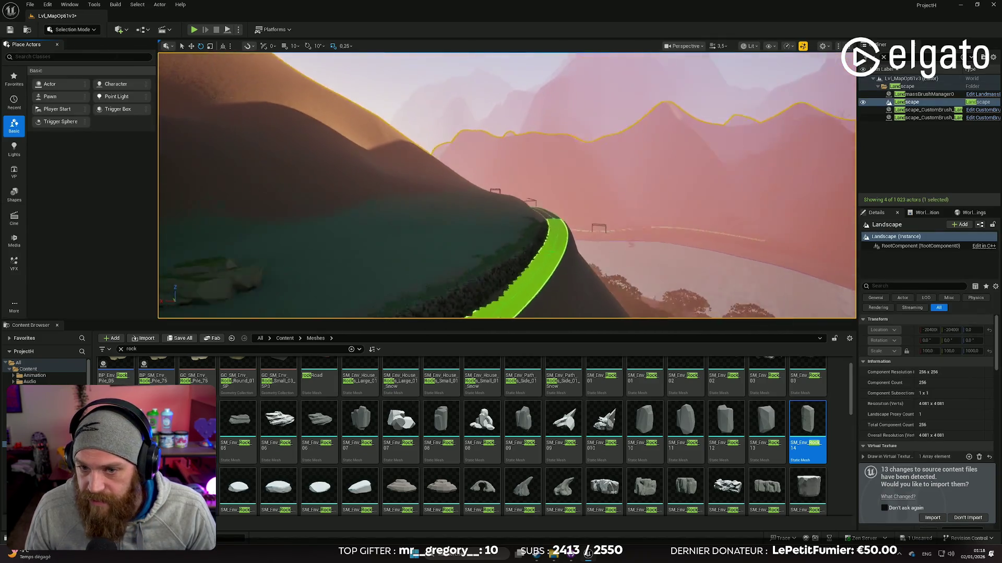
Fly in along the curved road to its edge and bring up the editor modes list
{"action": "left_click_drag", "start_coordinate": [512, 183], "coordinate": [469, 185]}
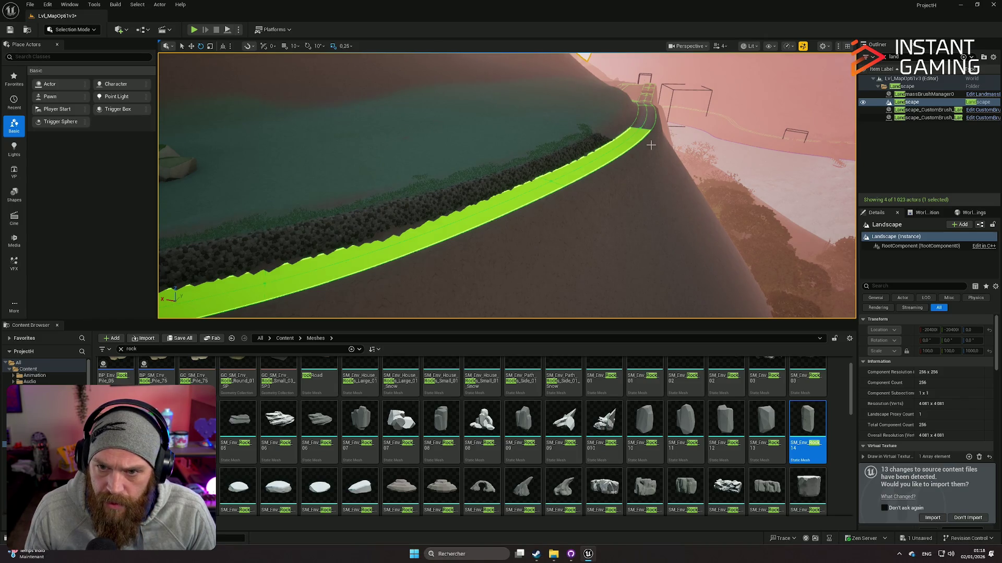
{"action": "left_click_drag", "start_coordinate": [640, 130], "coordinate": [771, 122]}
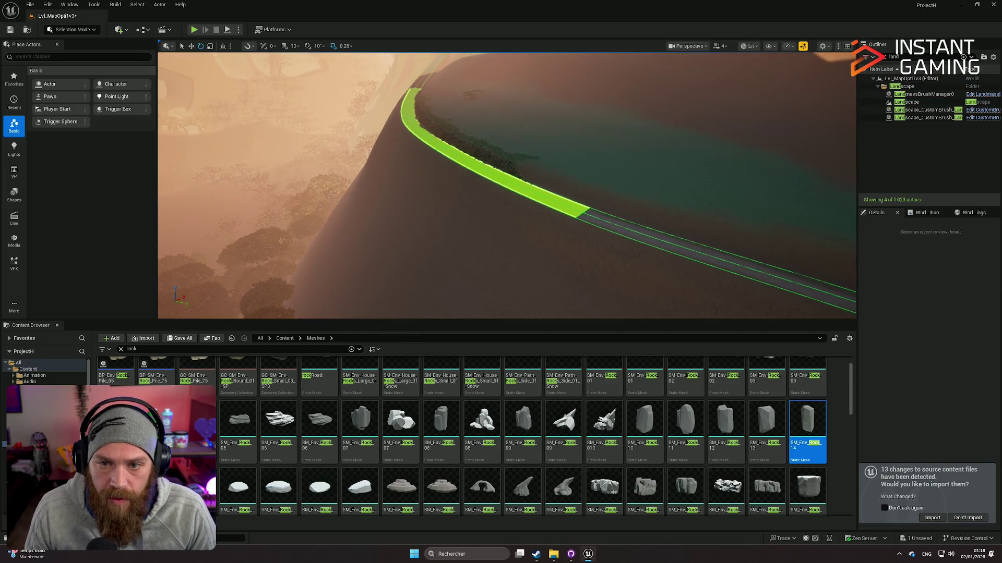
{"action": "mouse_move", "coordinate": [605, 201]}
{"action": "left_mouse_down"}
{"action": "mouse_move", "coordinate": [641, 198]}
{"action": "mouse_move", "coordinate": [194, 103]}
{"action": "left_mouse_up"}
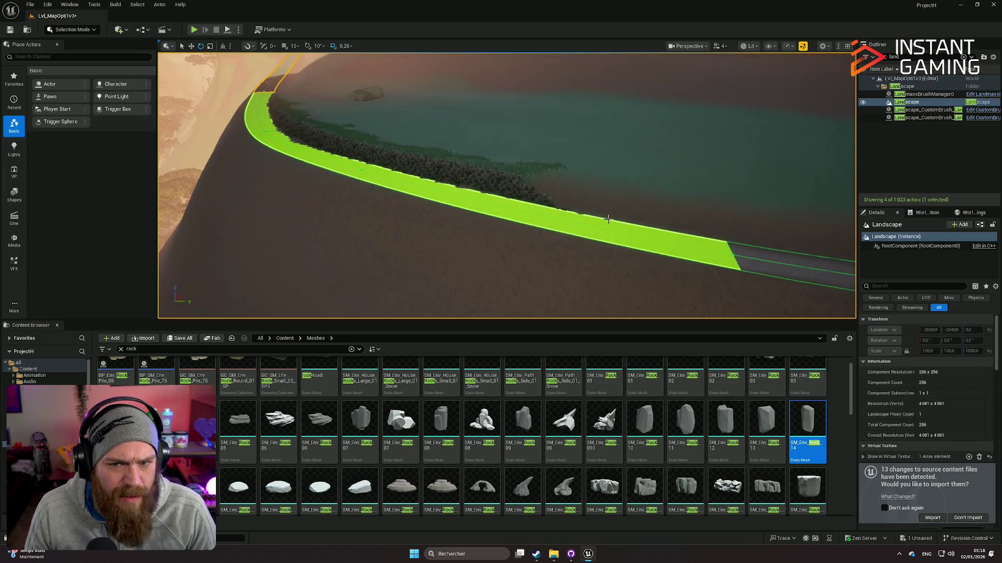
{"action": "mouse_move", "coordinate": [607, 219]}
{"action": "left_mouse_down"}
{"action": "mouse_move", "coordinate": [530, 221]}
{"action": "mouse_move", "coordinate": [296, 195]}
{"action": "left_mouse_up"}
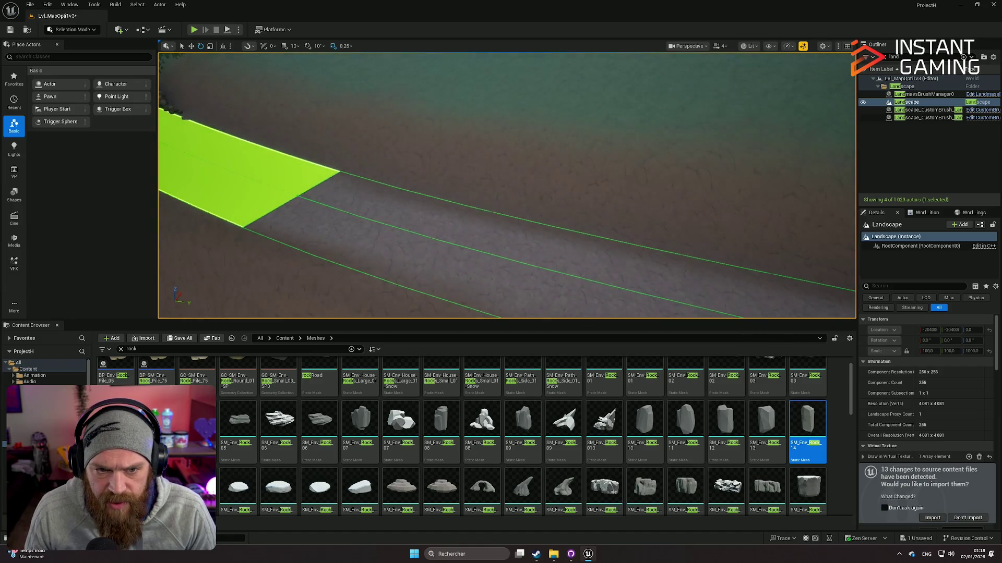
{"action": "left_click", "coordinate": [71, 30]}
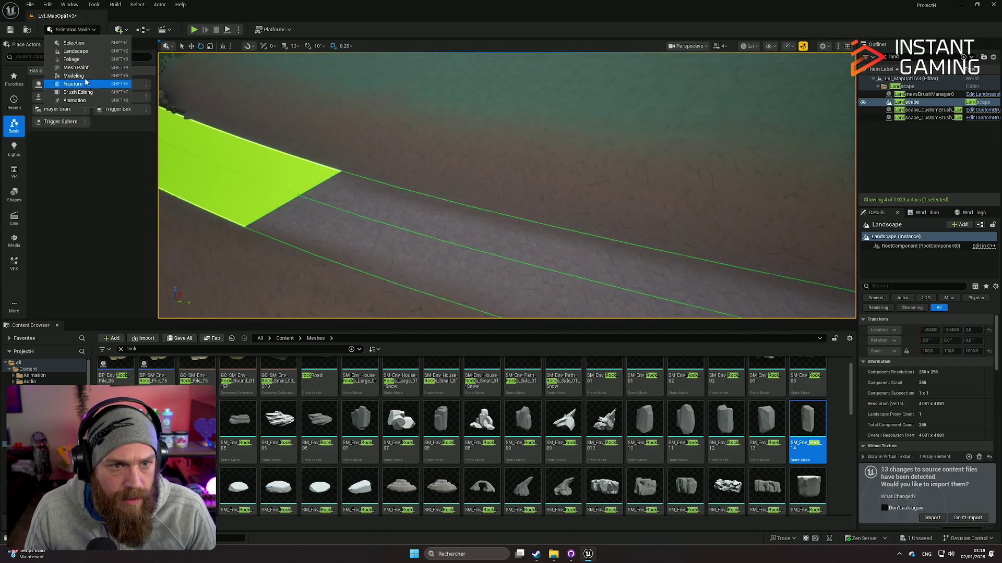
Enter Landscape mode's Splines tool, pick a road control point, then select a road spline segment
{"action": "left_click", "coordinate": [75, 52]}
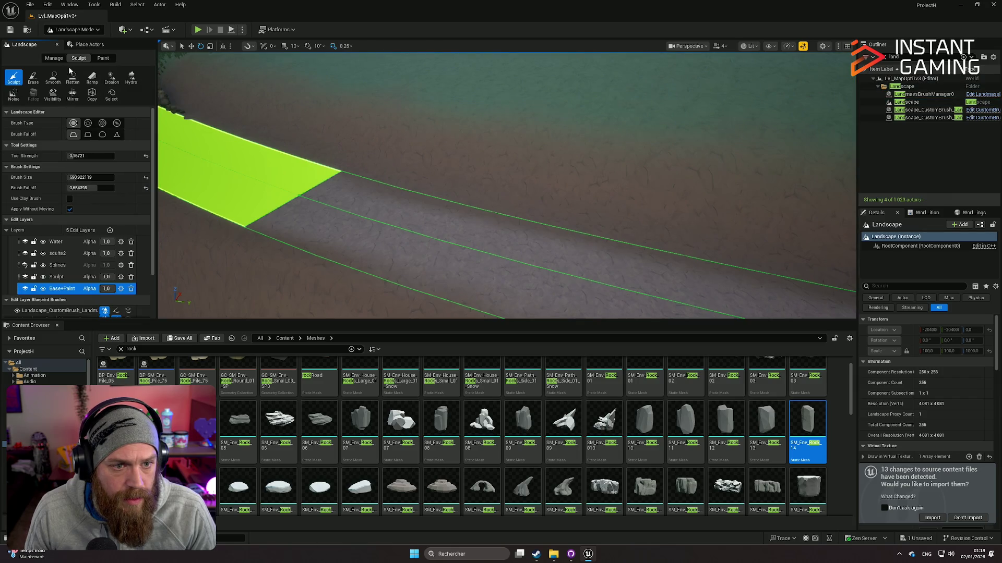
{"action": "left_click", "coordinate": [56, 59]}
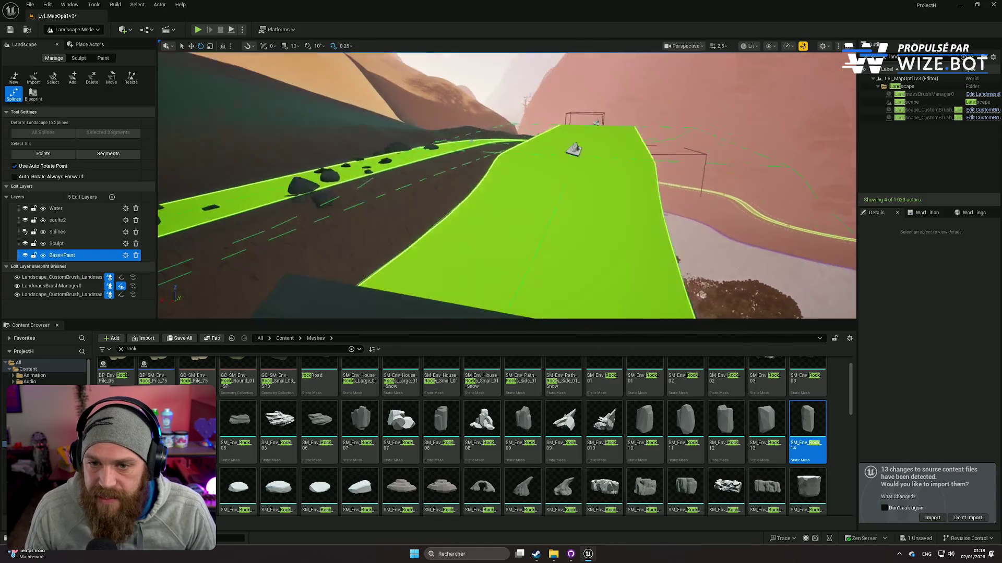
{"action": "mouse_move", "coordinate": [555, 199]}
{"action": "left_mouse_down"}
{"action": "mouse_move", "coordinate": [555, 213]}
{"action": "mouse_move", "coordinate": [584, 193]}
{"action": "left_mouse_up"}
{"action": "left_click", "coordinate": [592, 191]}
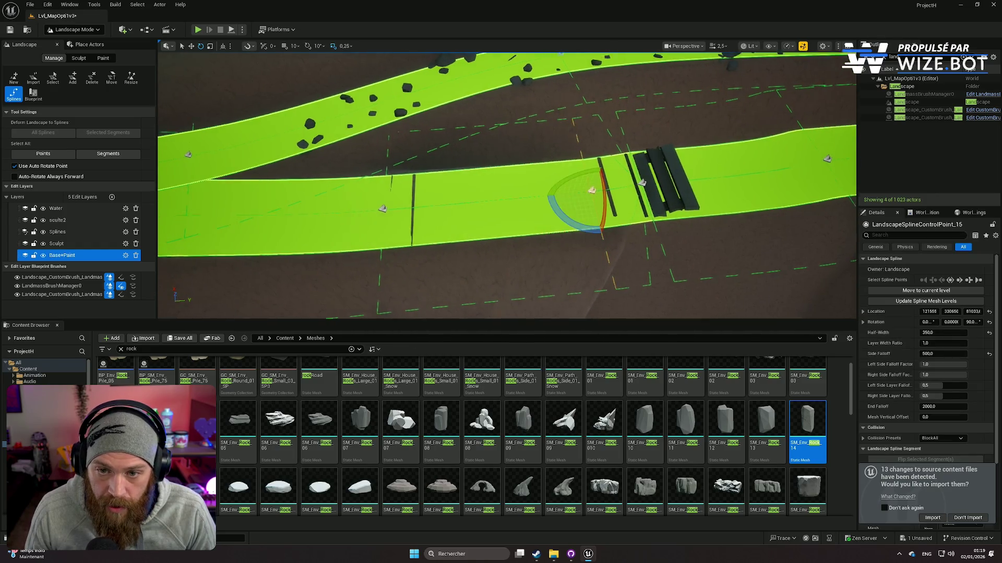
{"action": "scroll", "coordinate": [508, 185], "scroll_direction": "up", "scroll_amount": 2}
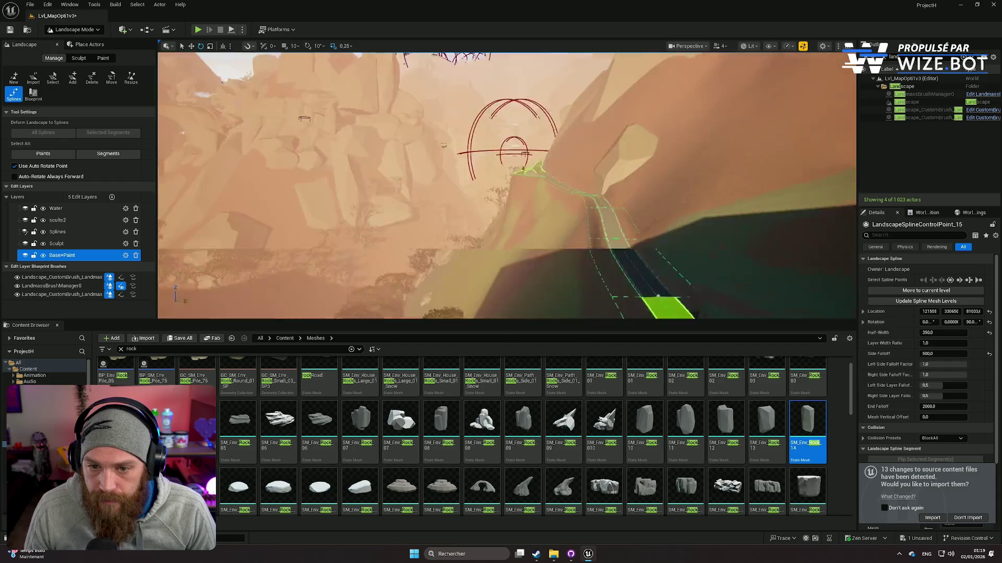
{"action": "key", "text": "f"}
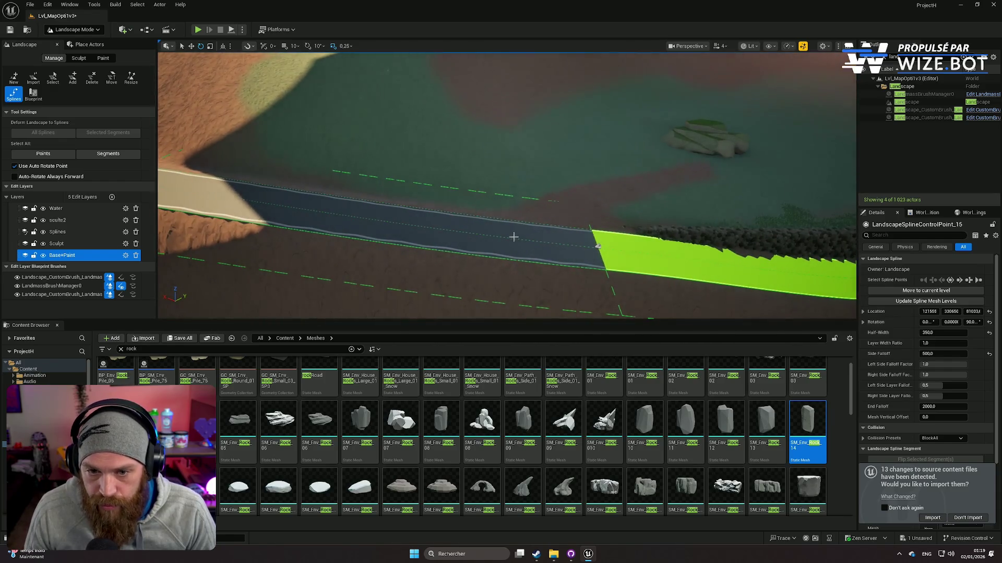
{"action": "left_click", "coordinate": [513, 238]}
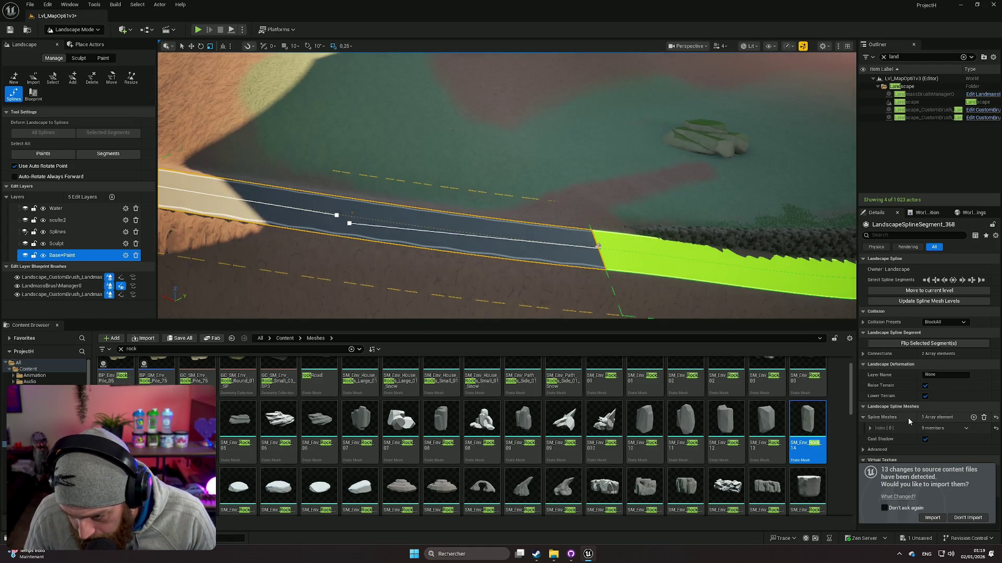
Select two adjacent road spline segments on the curve and frame them in view
{"action": "mouse_move", "coordinate": [506, 183]}
{"action": "left_mouse_down"}
{"action": "mouse_move", "coordinate": [470, 172]}
{"action": "mouse_move", "coordinate": [629, 258]}
{"action": "left_mouse_up"}
{"action": "left_click", "coordinate": [623, 262]}
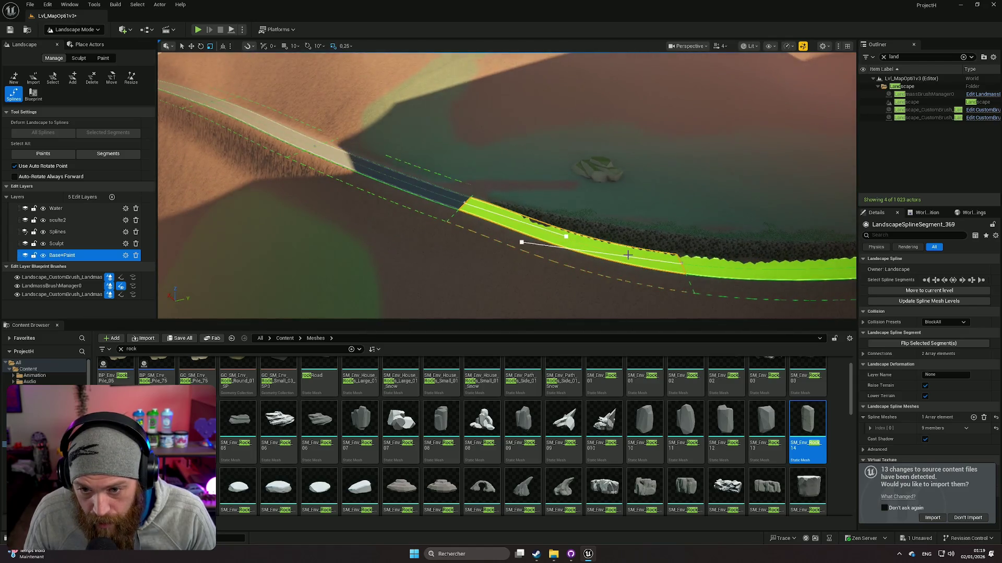
{"action": "key", "text": "f"}
{"action": "left_click", "coordinate": [611, 267], "text": "shift"}
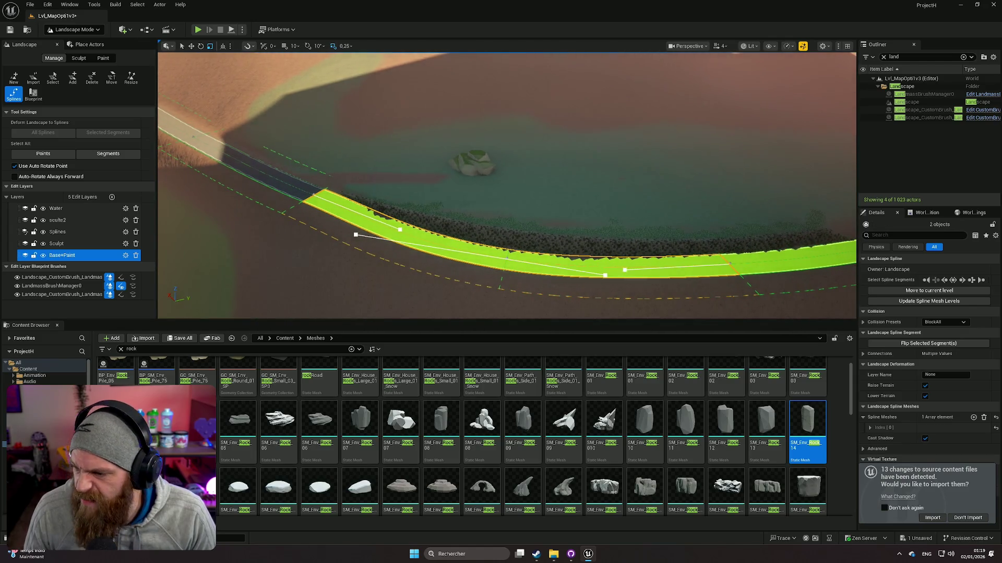
{"action": "key", "text": "f"}
{"action": "left_click_drag", "start_coordinate": [506, 182], "coordinate": [443, 167]}
{"action": "mouse_move", "coordinate": [623, 268]}
{"action": "left_mouse_down"}
{"action": "mouse_move", "coordinate": [600, 261]}
{"action": "mouse_move", "coordinate": [623, 267]}
{"action": "left_mouse_up"}
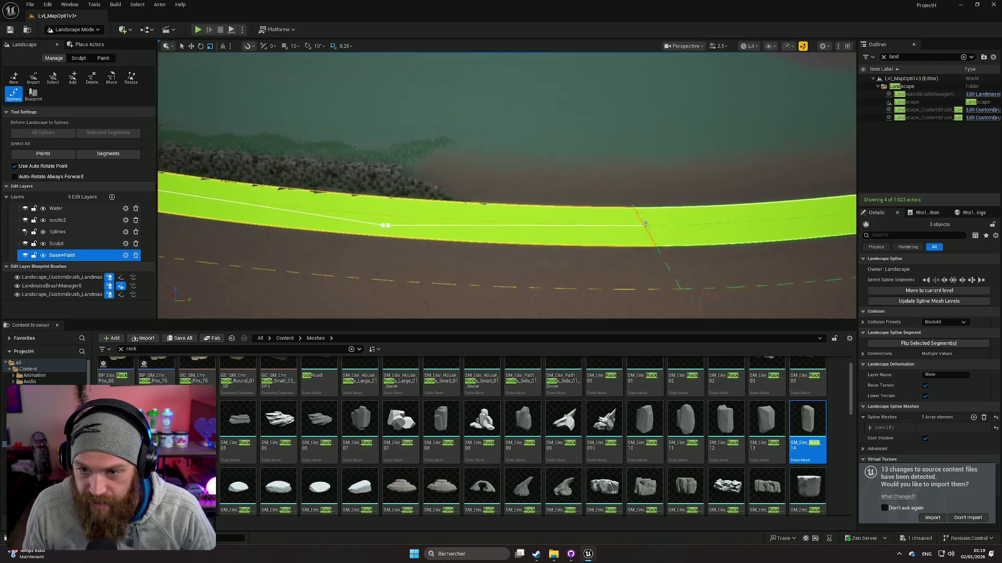
Add three more spline pieces, frame the whole curved selection, then deselect to reveal the road
{"action": "left_click", "coordinate": [616, 224], "text": "shift"}
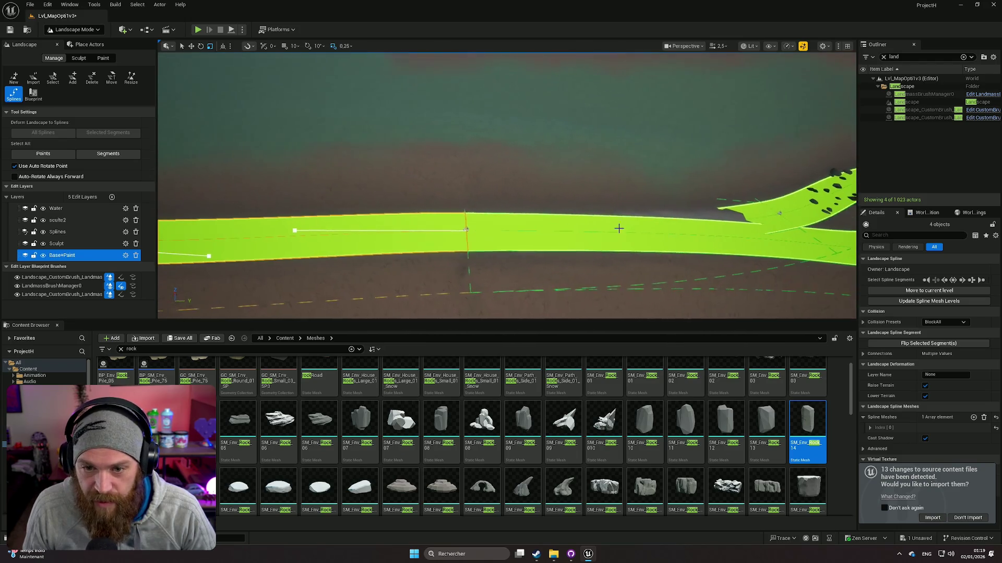
{"action": "left_click", "coordinate": [613, 228], "text": "shift"}
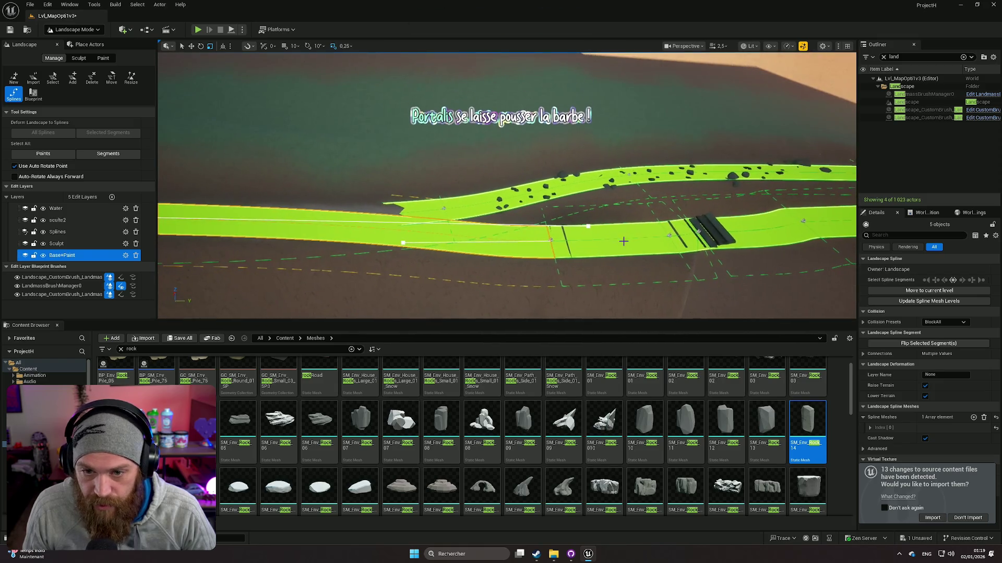
{"action": "left_click", "coordinate": [610, 240], "text": "shift"}
{"action": "key", "text": "f"}
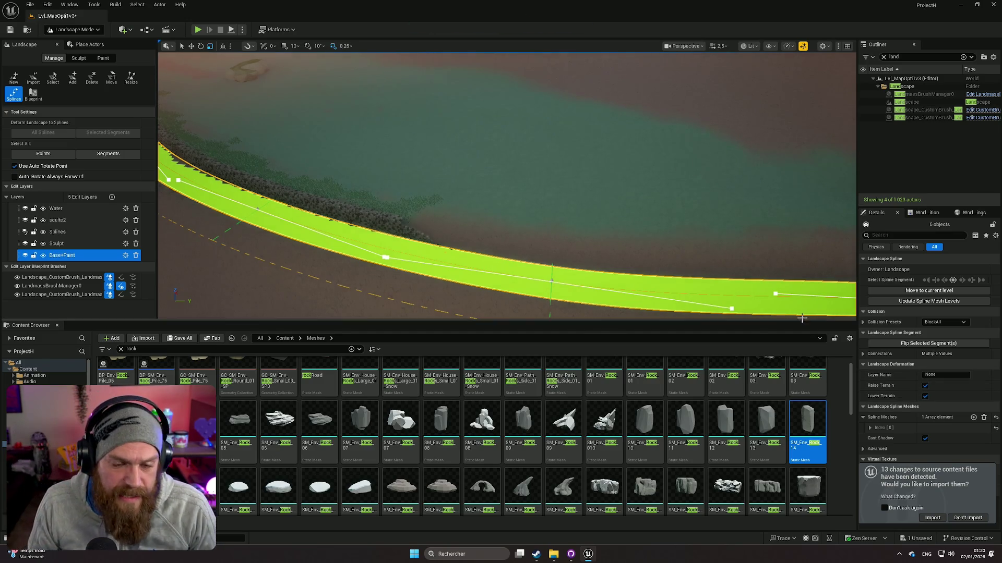
{"action": "left_click_drag", "start_coordinate": [574, 209], "coordinate": [558, 151]}
{"action": "left_click_drag", "start_coordinate": [506, 183], "coordinate": [472, 148]}
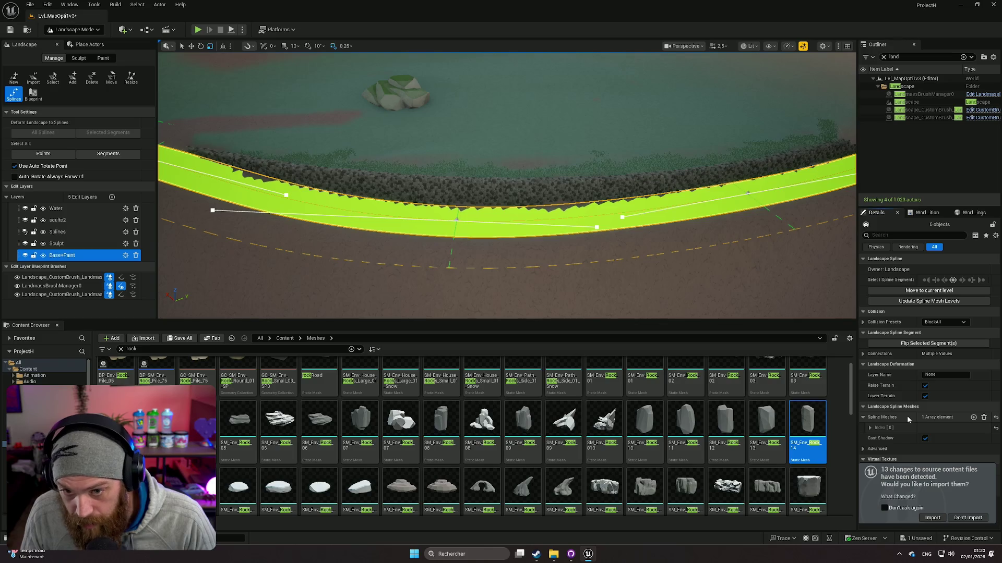
{"action": "mouse_move", "coordinate": [704, 301]}
{"action": "left_mouse_down"}
{"action": "mouse_move", "coordinate": [645, 282]}
{"action": "mouse_move", "coordinate": [347, 67]}
{"action": "mouse_move", "coordinate": [358, 68]}
{"action": "mouse_move", "coordinate": [364, 208]}
{"action": "mouse_move", "coordinate": [664, 221]}
{"action": "mouse_move", "coordinate": [647, 209]}
{"action": "mouse_move", "coordinate": [574, 234]}
{"action": "mouse_move", "coordinate": [522, 224]}
{"action": "left_mouse_up"}
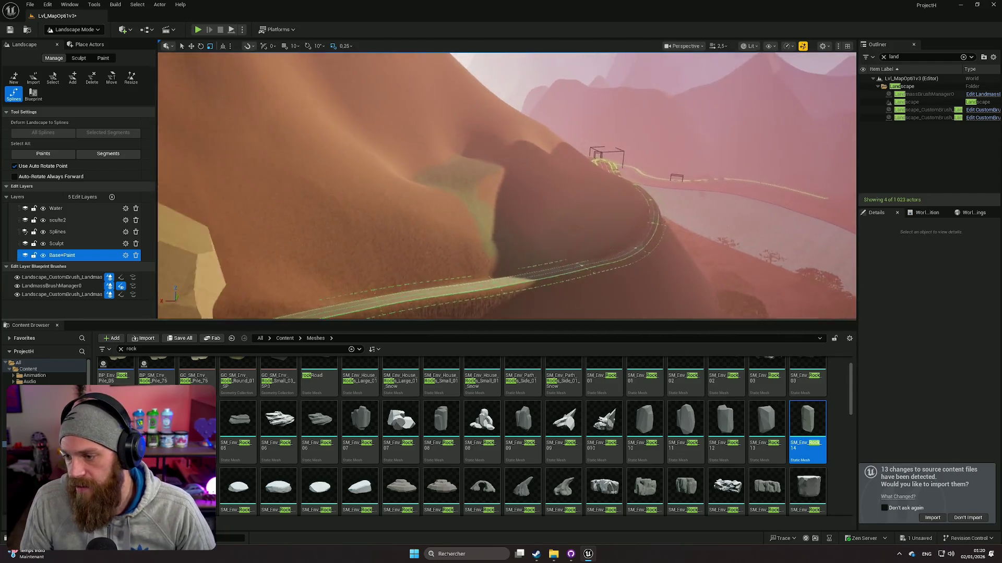
{"action": "scroll", "coordinate": [507, 186], "scroll_direction": "down", "scroll_amount": 1}
{"action": "key", "text": "w"}
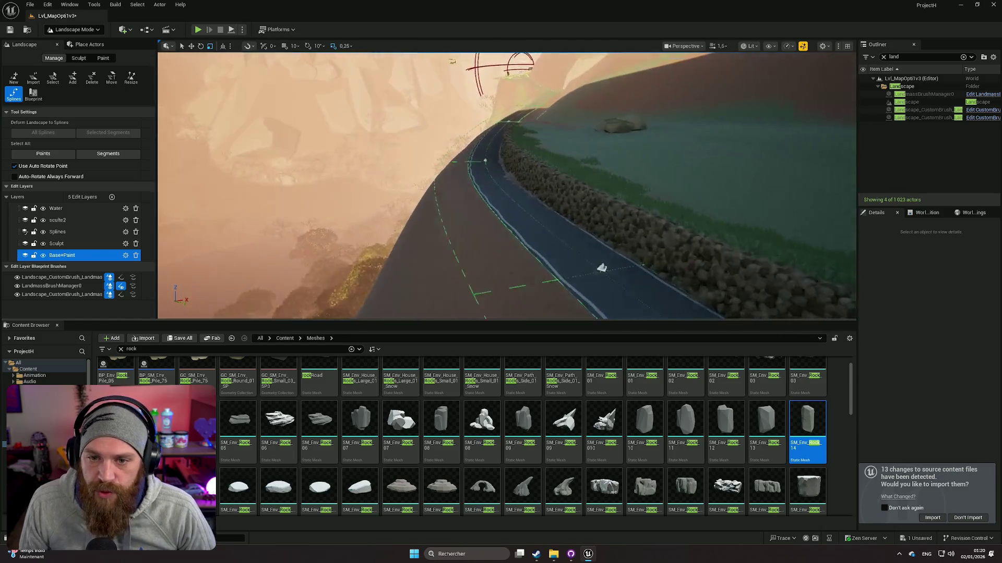
{"action": "key", "text": "w"}
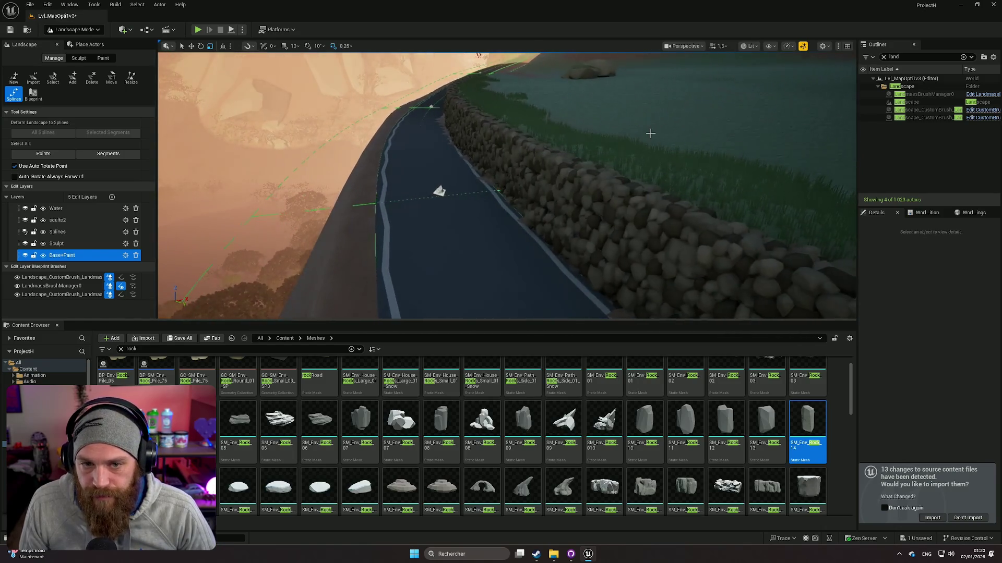
{"action": "scroll", "coordinate": [456, 200], "scroll_direction": "up", "scroll_amount": 2}
{"action": "key", "text": "s"}
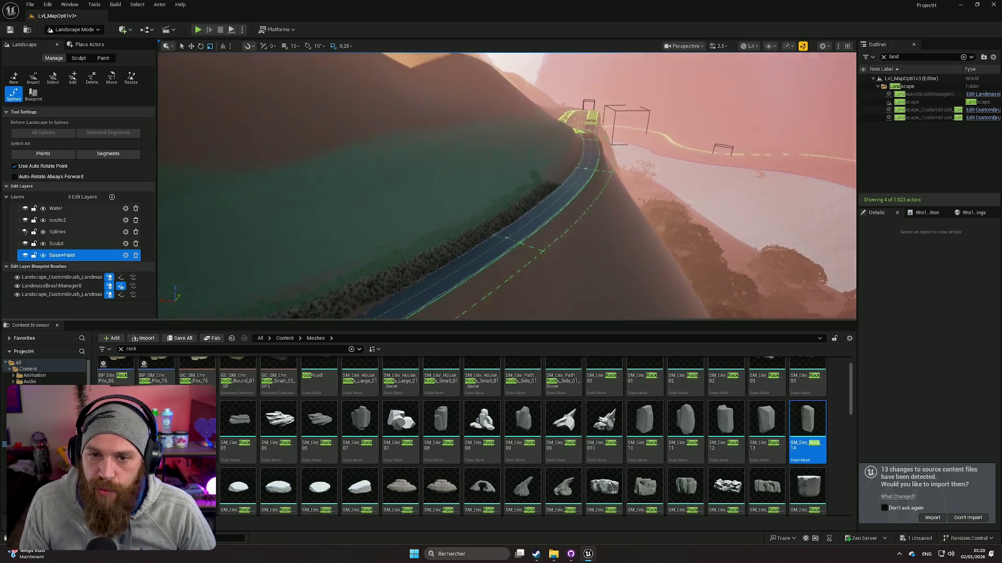
{"action": "key", "text": "w"}
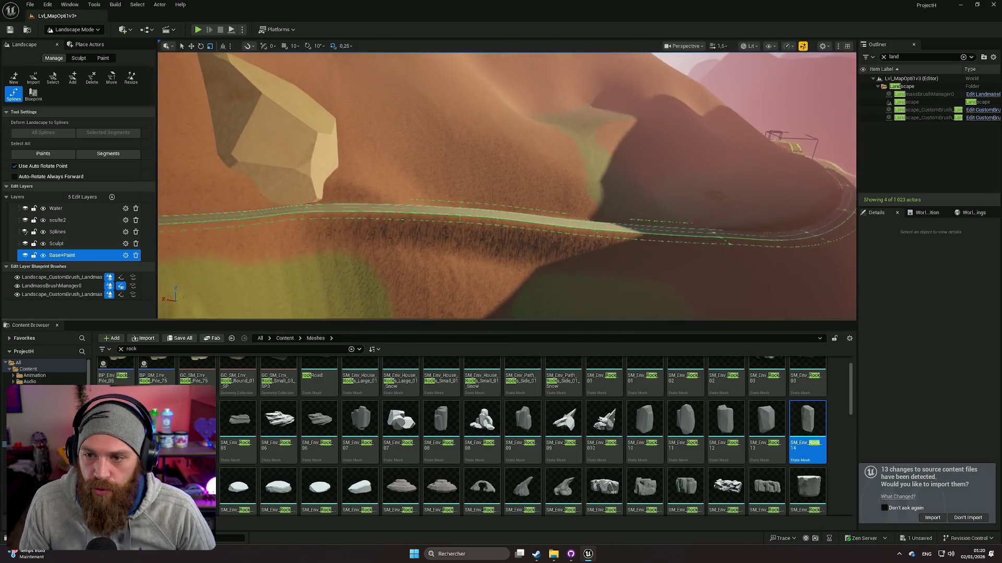
{"action": "key", "text": "s"}
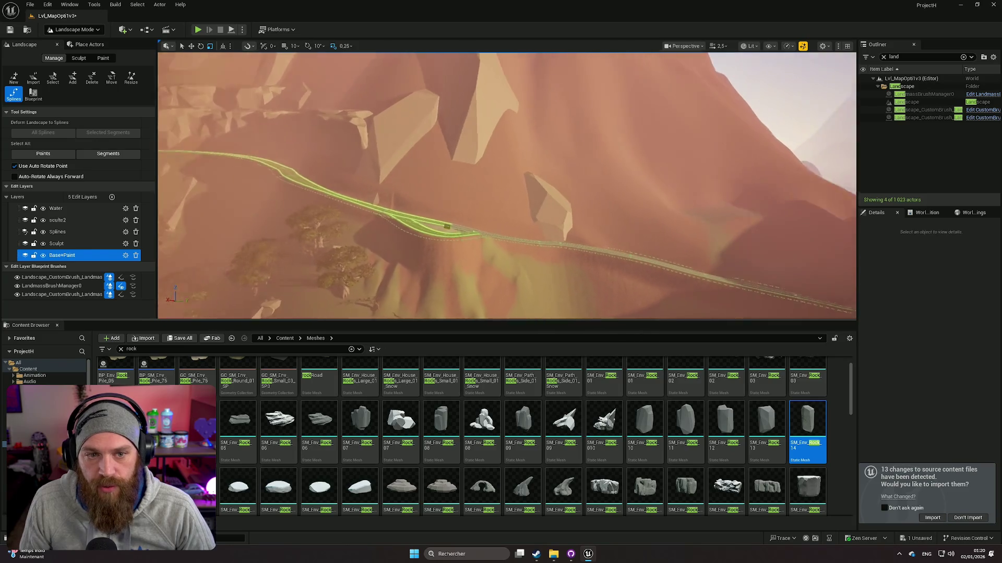
{"action": "key", "text": "d"}
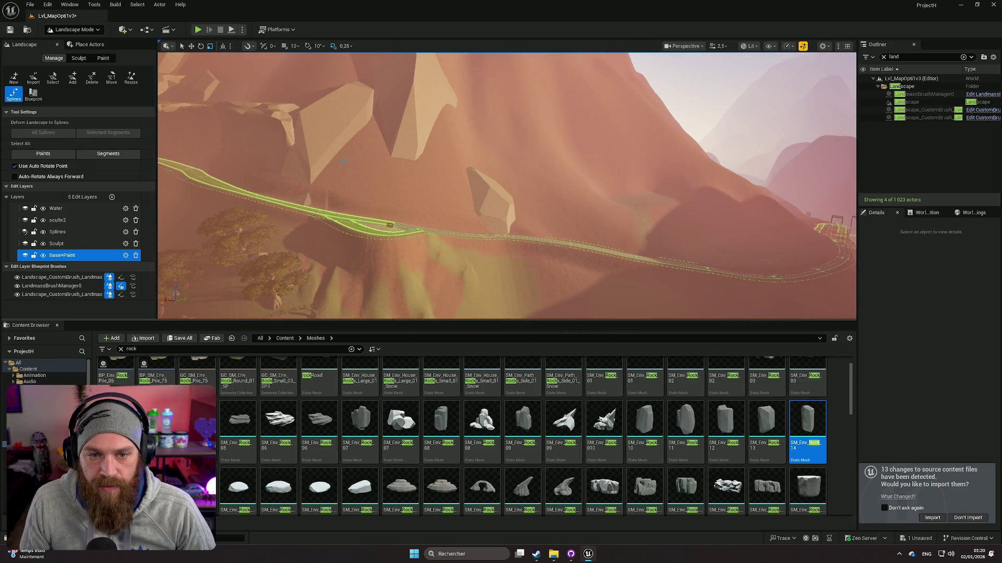
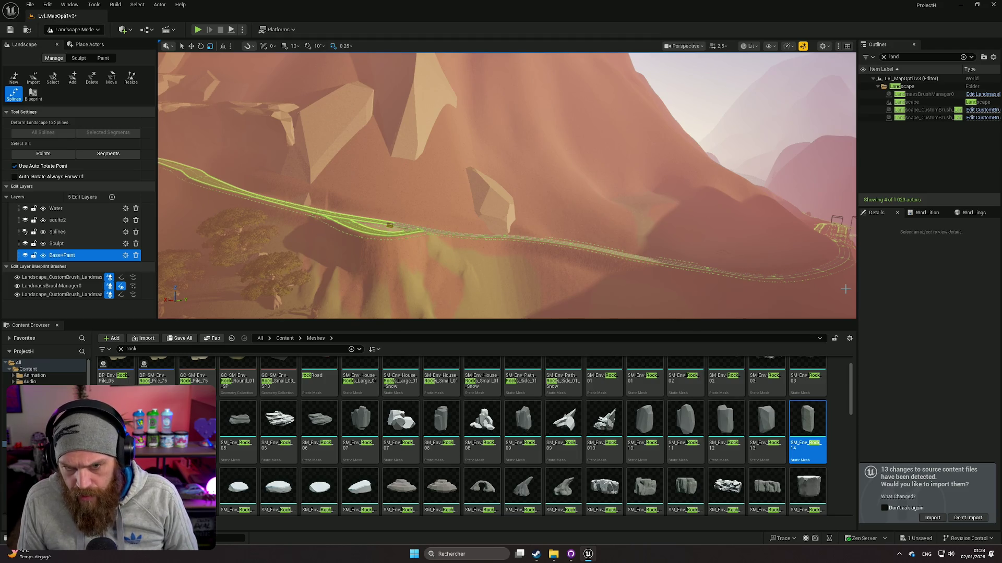
Fly in through the canyon and switch from Landscape Mode to Selection Mode
{"action": "scroll", "coordinate": [845, 289], "scroll_direction": "up", "scroll_amount": 2}
{"action": "key", "text": "w"}
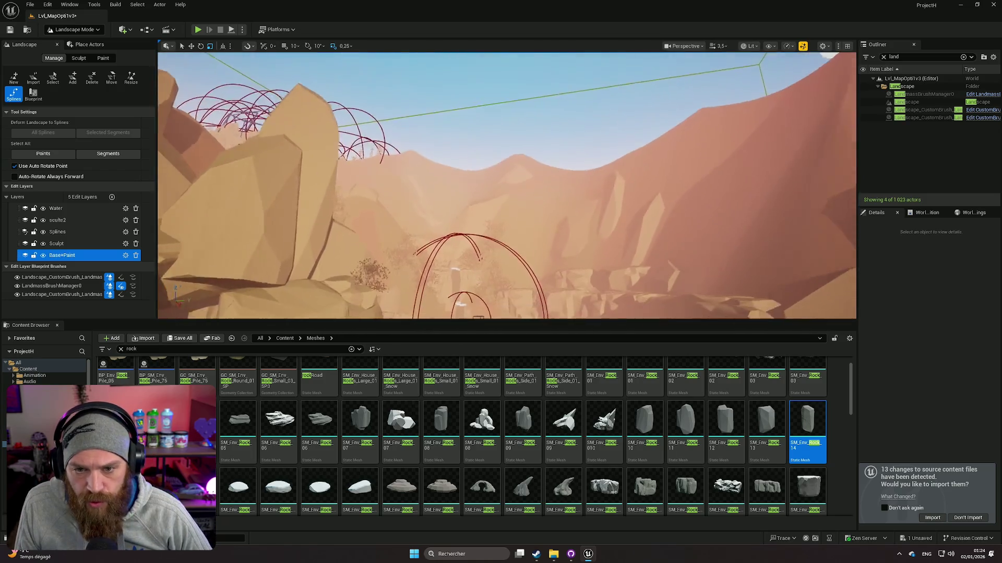
{"action": "key", "text": "w"}
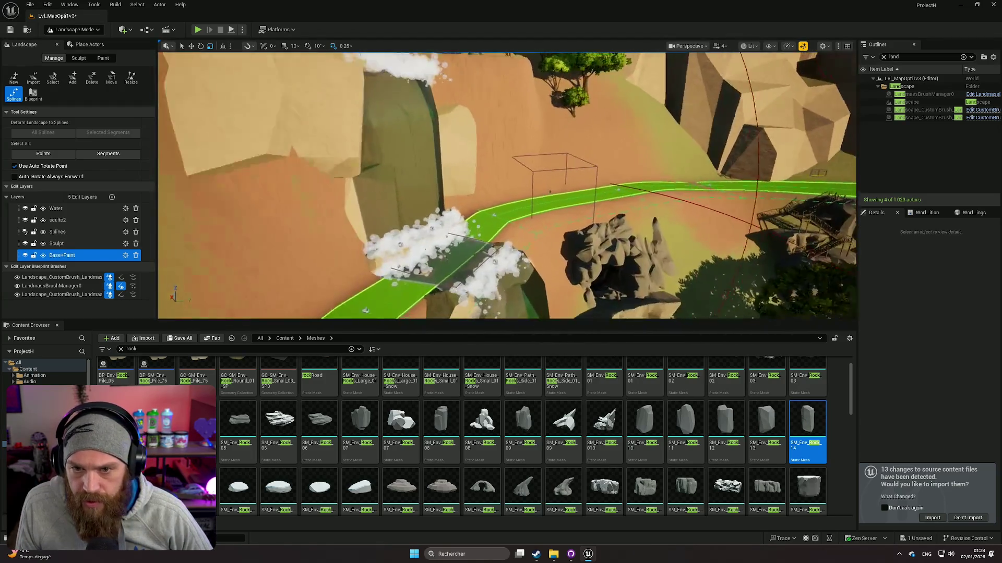
{"action": "left_click", "coordinate": [73, 29]}
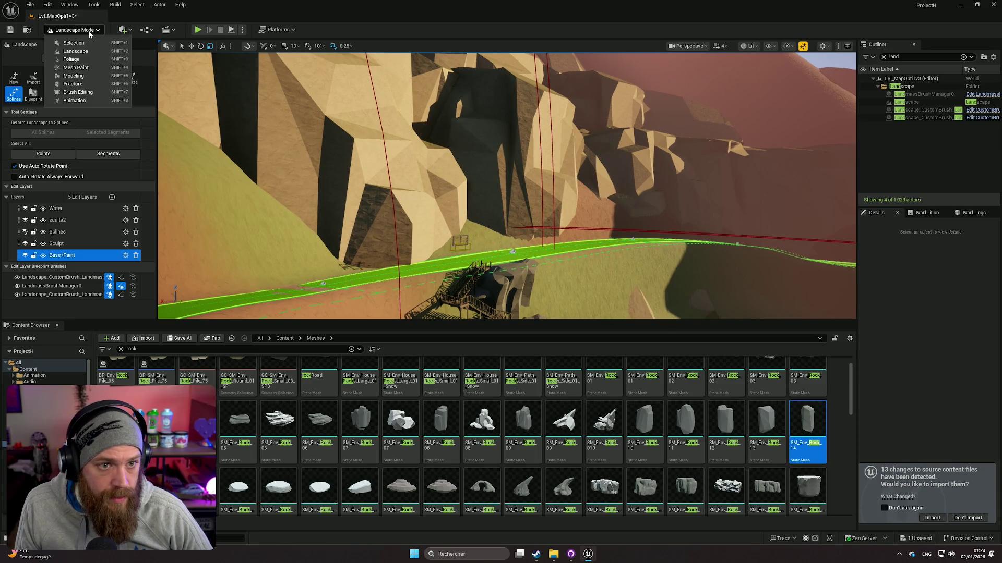
{"action": "left_click", "coordinate": [89, 43]}
Fly down to a close view of the road, turn toward the hillside, and go to the LowPoly_Farm_animals folder
{"action": "key", "text": "w"}
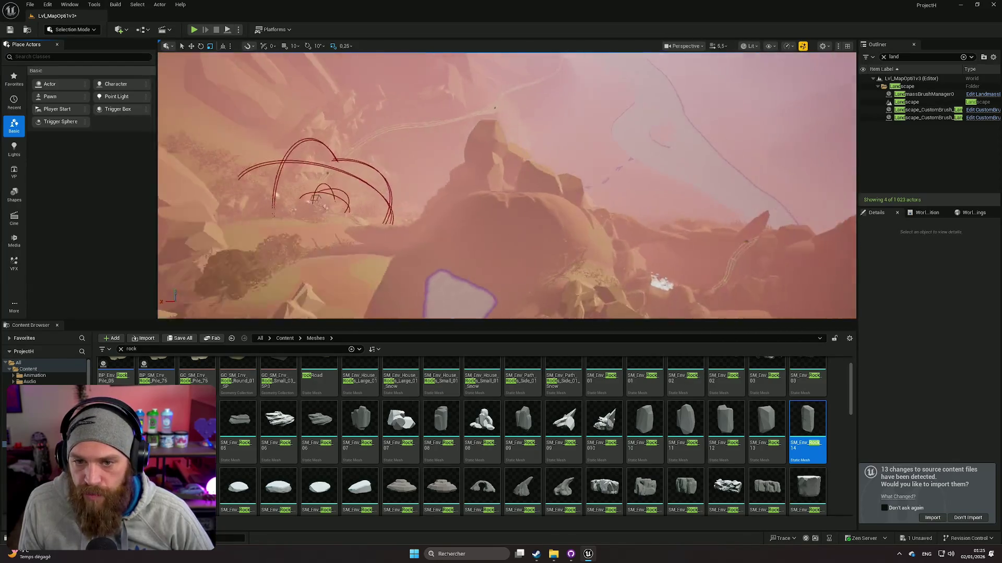
{"action": "key", "text": "w"}
{"action": "scroll", "coordinate": [507, 185], "scroll_direction": "up", "scroll_amount": 1}
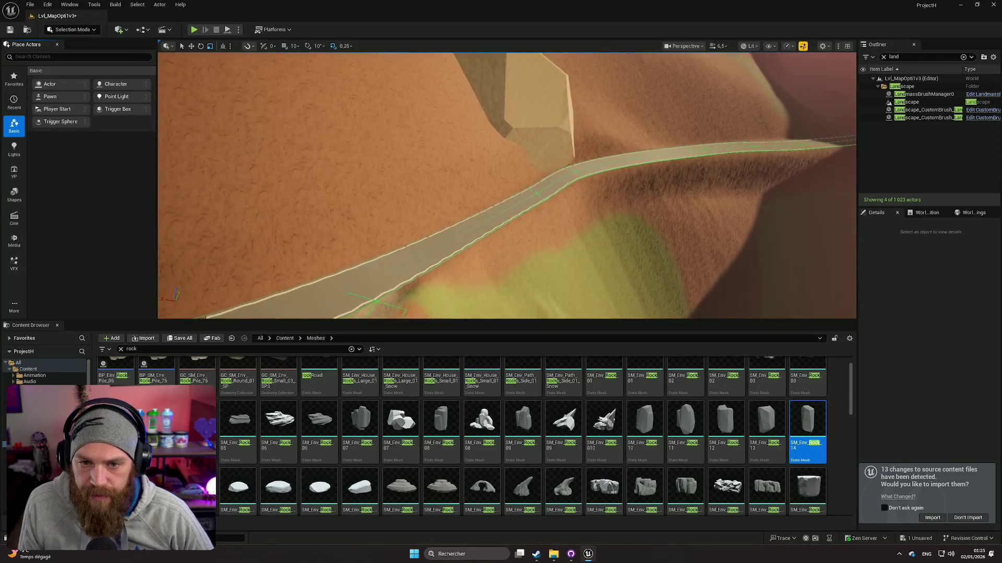
{"action": "scroll", "coordinate": [366, 152], "scroll_direction": "down", "scroll_amount": 1}
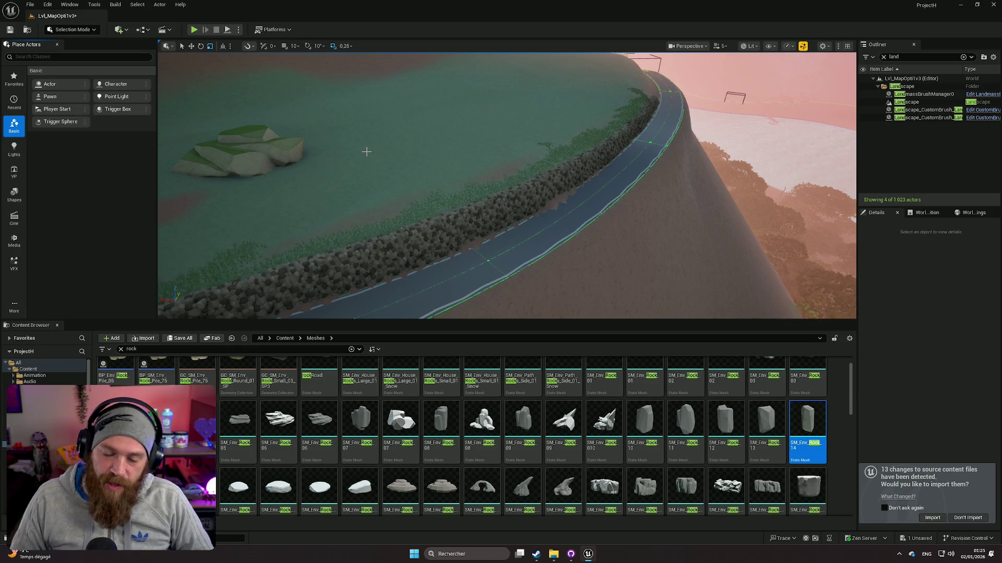
{"action": "scroll", "coordinate": [369, 156], "scroll_direction": "down", "scroll_amount": 2}
{"action": "mouse_move", "coordinate": [369, 116]}
{"action": "left_mouse_down"}
{"action": "mouse_move", "coordinate": [369, 157]}
{"action": "mouse_move", "coordinate": [396, 146]}
{"action": "mouse_move", "coordinate": [417, 157]}
{"action": "mouse_move", "coordinate": [365, 167]}
{"action": "mouse_move", "coordinate": [206, 268]}
{"action": "left_mouse_up"}
{"action": "scroll", "coordinate": [418, 156], "scroll_direction": "down", "scroll_amount": 1}
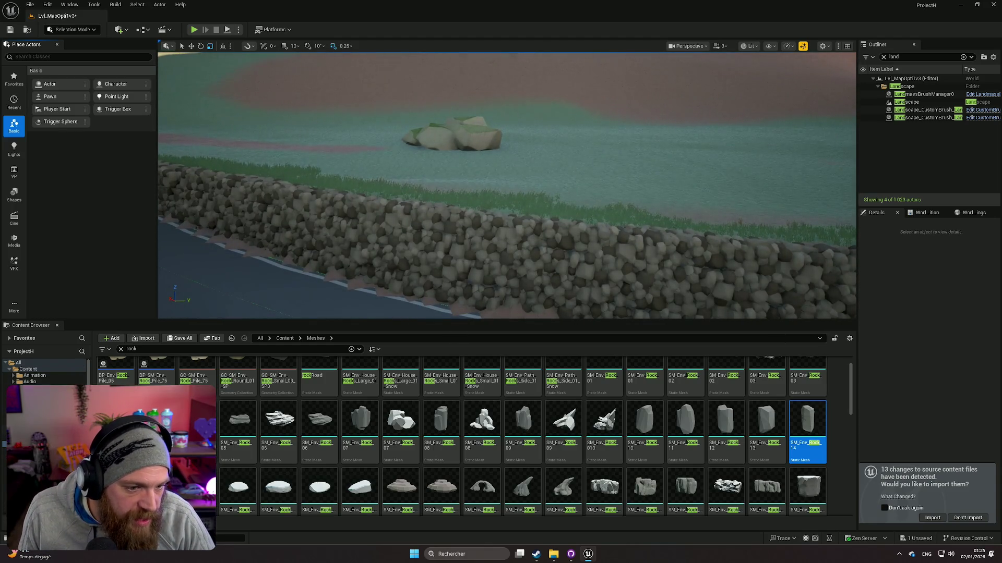
{"action": "left_click", "coordinate": [47, 438]}
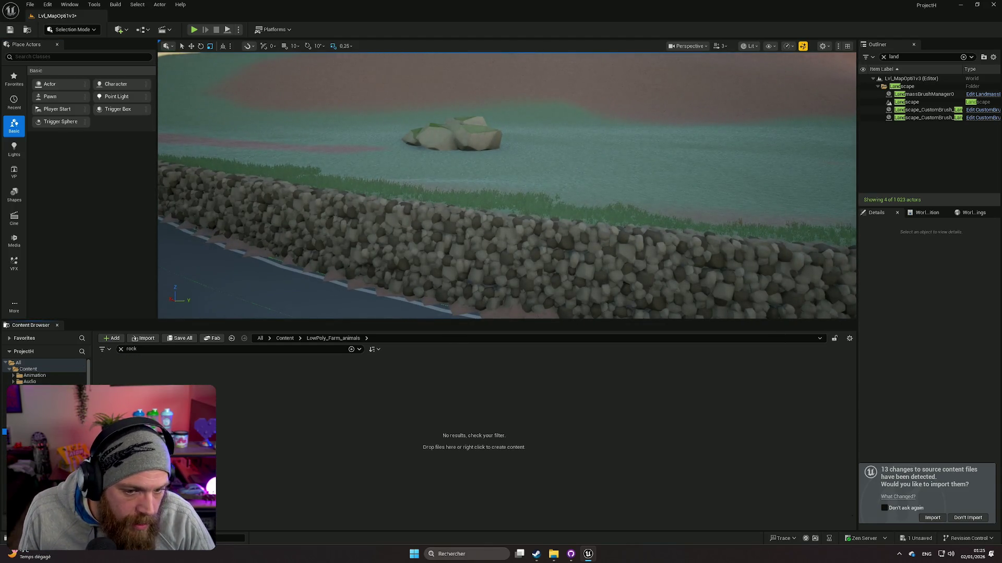
Clear the rock filter and open LowPoly_Farm_animals > Meshes > Goats > Goat_Male
{"action": "left_click", "coordinate": [121, 349]}
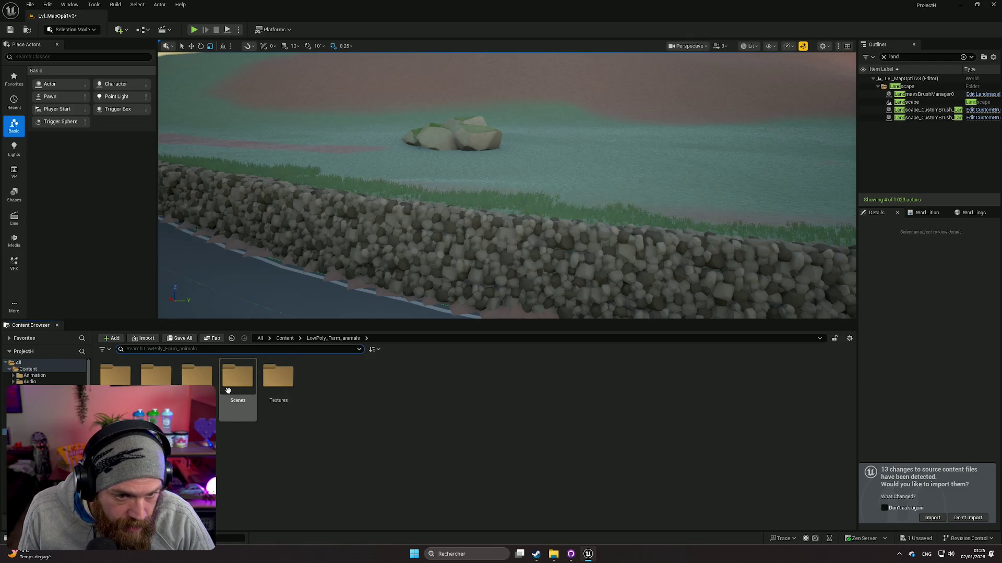
{"action": "left_click", "coordinate": [203, 383]}
{"action": "double_click", "coordinate": [203, 383]}
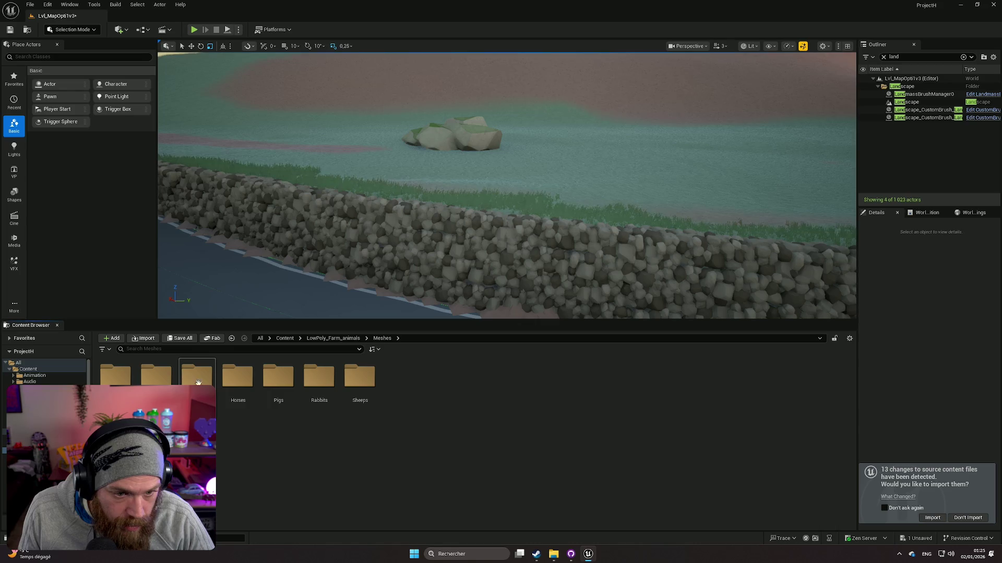
{"action": "double_click", "coordinate": [196, 385]}
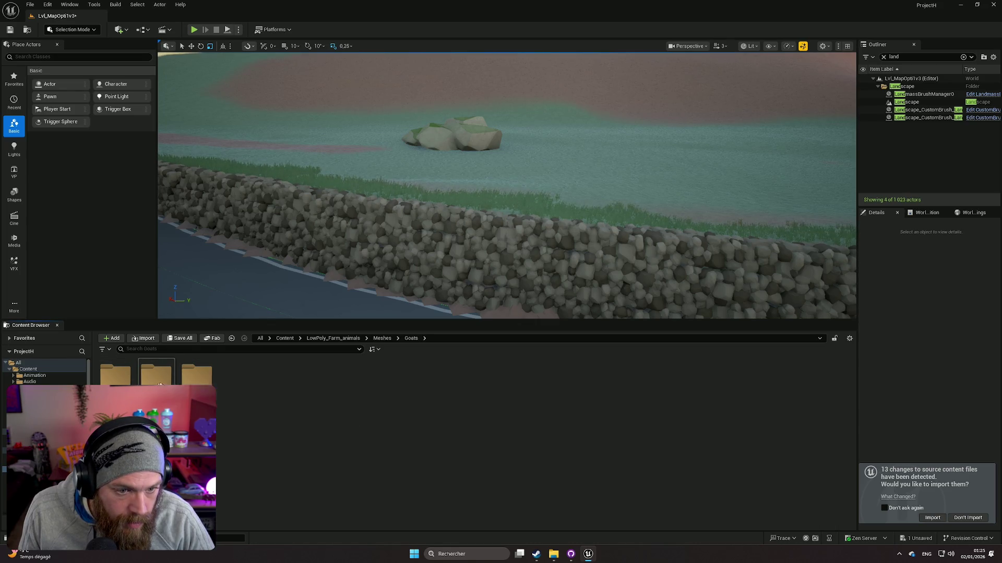
{"action": "double_click", "coordinate": [154, 382]}
Drag Goat_Male_2 into the level and set it on top of the stone wall
{"action": "left_click_drag", "start_coordinate": [223, 290], "coordinate": [245, 282]}
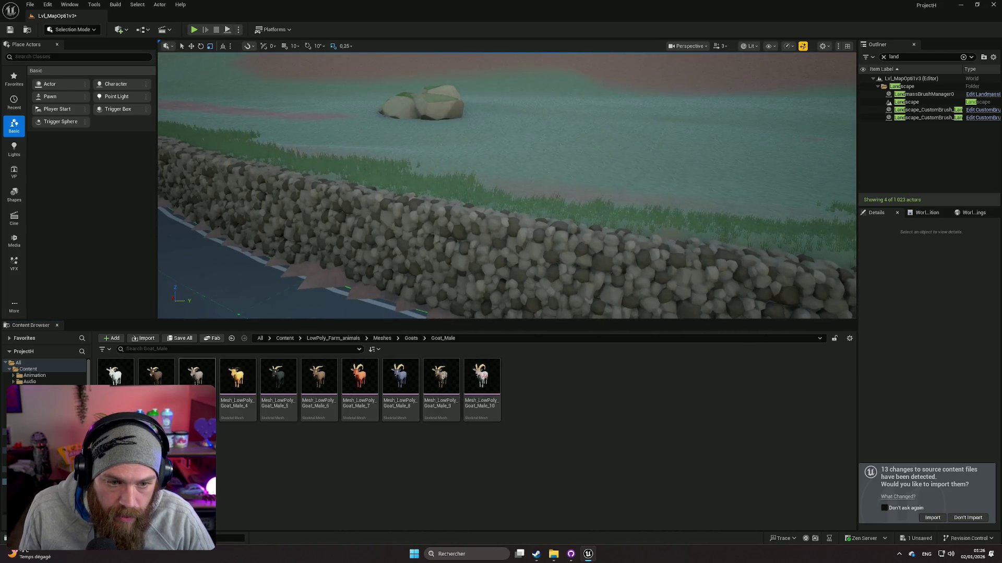
{"action": "mouse_move", "coordinate": [154, 373]}
{"action": "left_mouse_down"}
{"action": "mouse_move", "coordinate": [335, 226]}
{"action": "mouse_move", "coordinate": [416, 185]}
{"action": "mouse_move", "coordinate": [444, 183]}
{"action": "mouse_move", "coordinate": [437, 192]}
{"action": "left_mouse_up"}
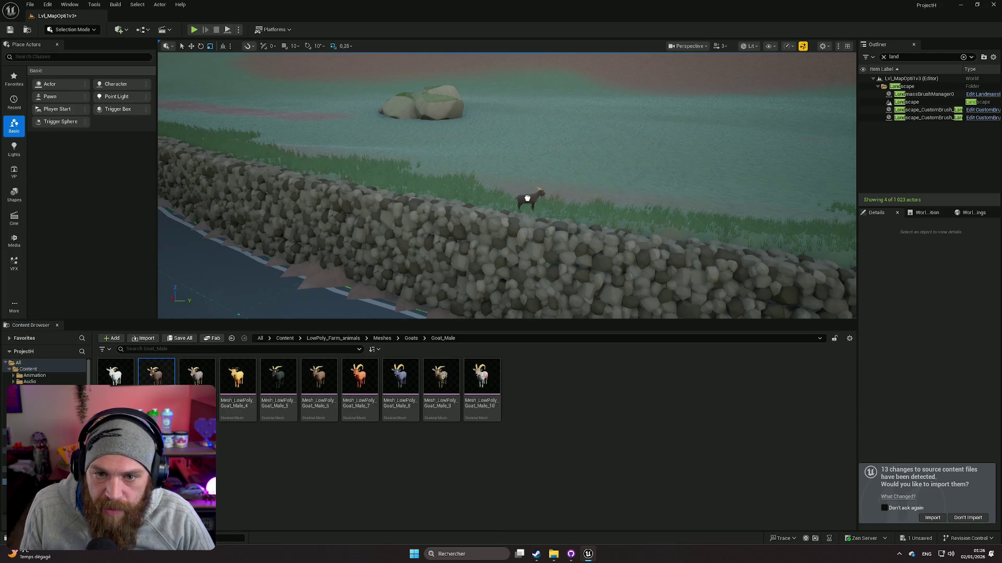
{"action": "mouse_move", "coordinate": [535, 201]}
{"action": "left_mouse_down"}
{"action": "mouse_move", "coordinate": [553, 230]}
{"action": "mouse_move", "coordinate": [571, 225]}
{"action": "left_mouse_up"}
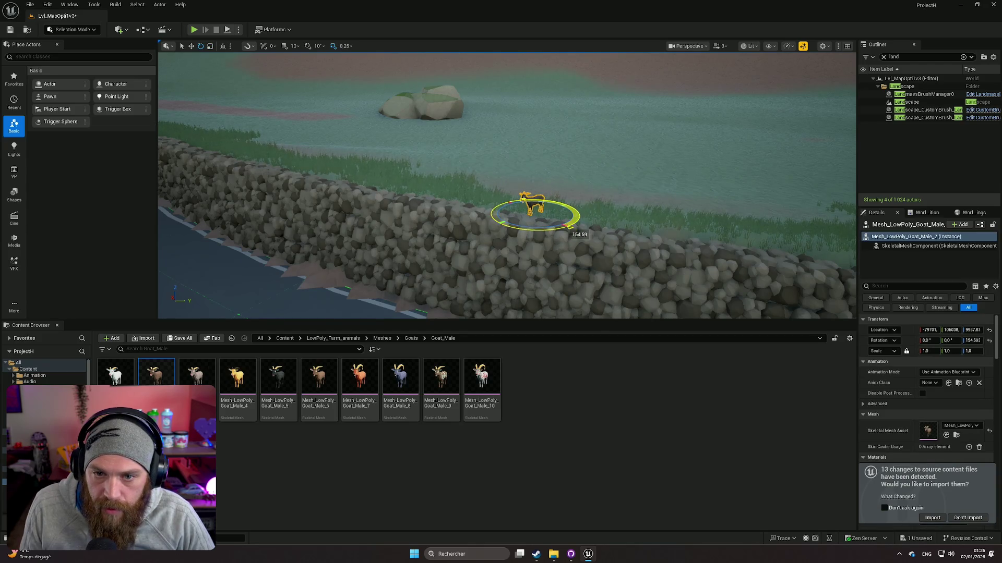
{"action": "double_click", "coordinate": [907, 101]}
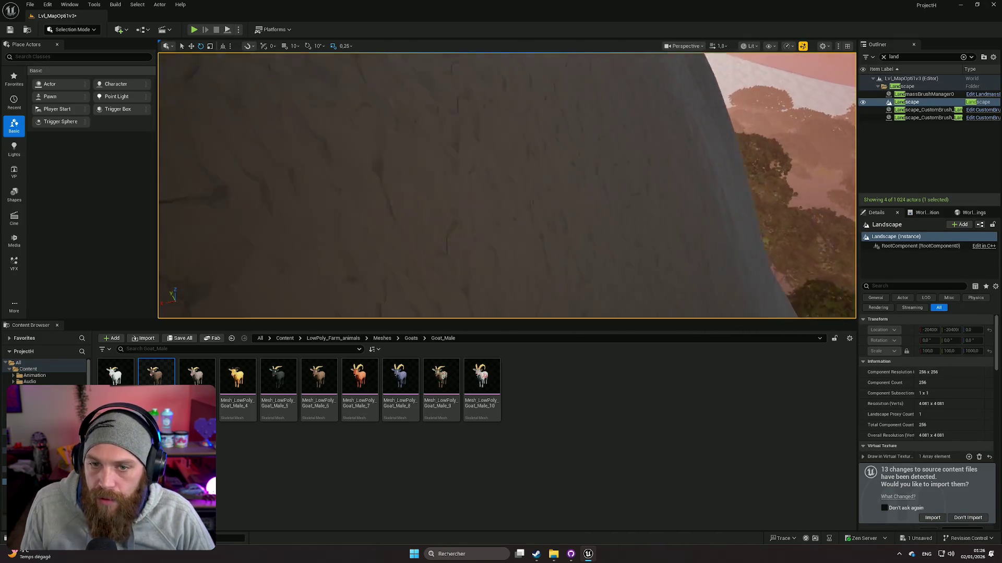
{"action": "scroll", "coordinate": [507, 185], "scroll_direction": "down", "scroll_amount": 2}
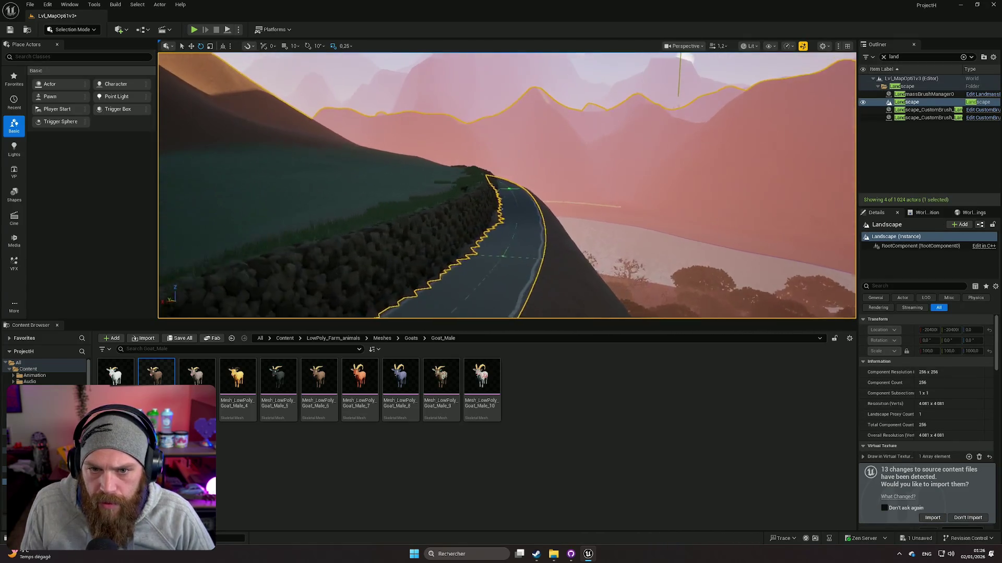
{"action": "mouse_move", "coordinate": [507, 185]}
{"action": "left_mouse_down"}
{"action": "mouse_move", "coordinate": [511, 159]}
{"action": "mouse_move", "coordinate": [626, 162]}
{"action": "mouse_move", "coordinate": [574, 167]}
{"action": "left_mouse_up"}
{"action": "scroll", "coordinate": [564, 156], "scroll_direction": "down", "scroll_amount": 1}
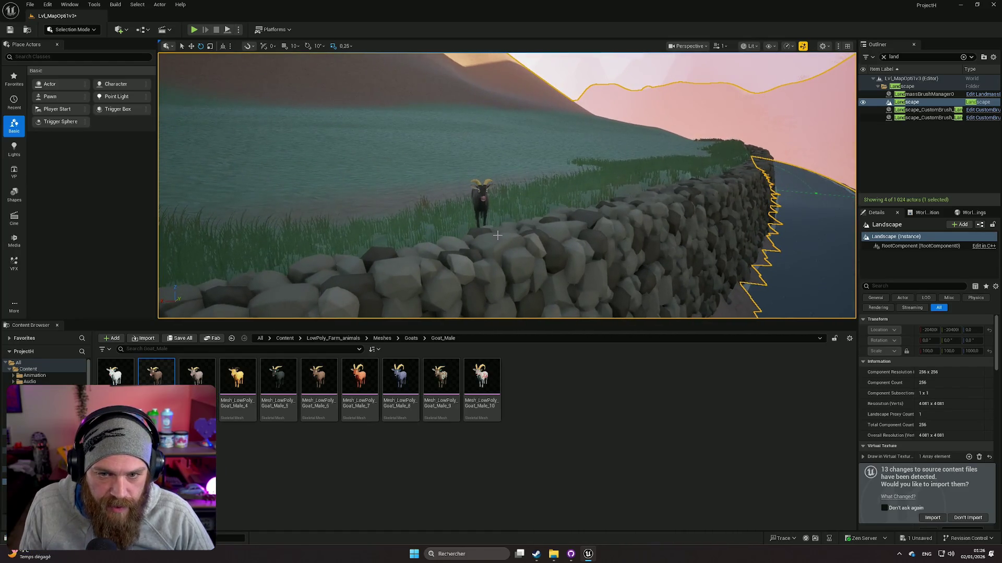
{"action": "mouse_move", "coordinate": [497, 236]}
{"action": "left_mouse_down"}
{"action": "mouse_move", "coordinate": [438, 236]}
{"action": "mouse_move", "coordinate": [497, 236]}
{"action": "left_mouse_up"}
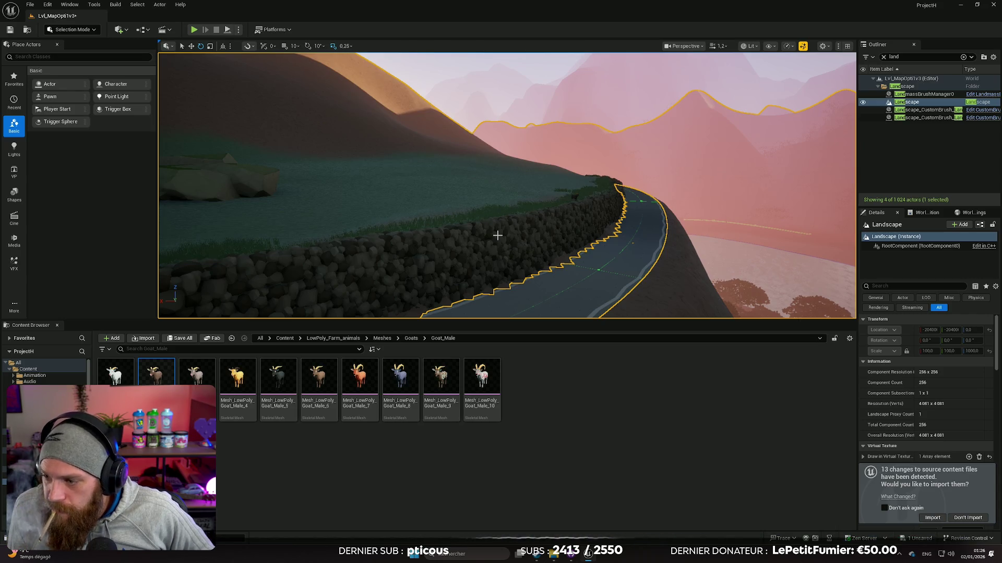
Drag the splitter down so the level viewport grows and the Content Browser shrinks
{"action": "left_click_drag", "start_coordinate": [506, 321], "coordinate": [506, 442]}
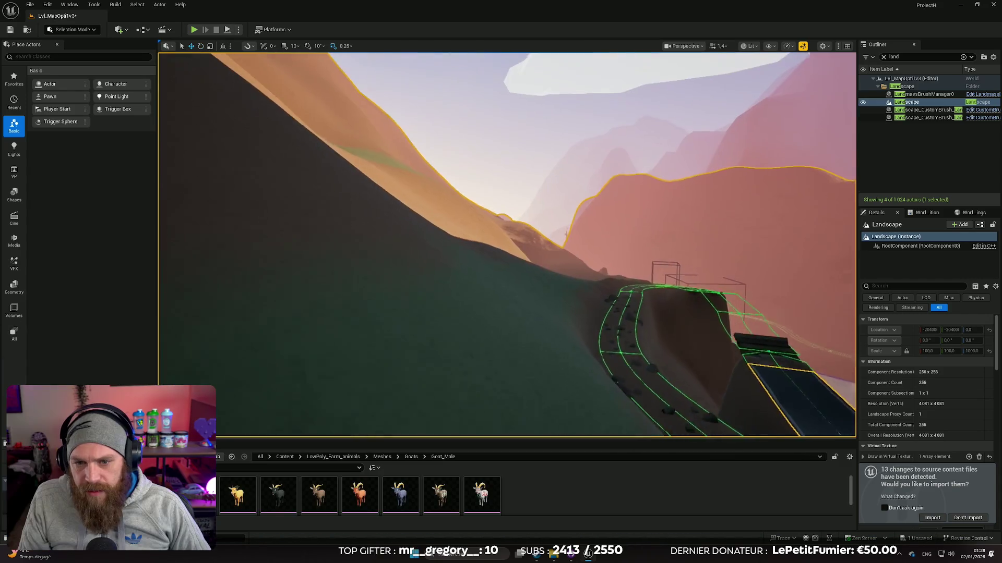
Fly along the curved road to survey it, then go back up to the Content/Meshes folder
{"action": "key", "text": "w"}
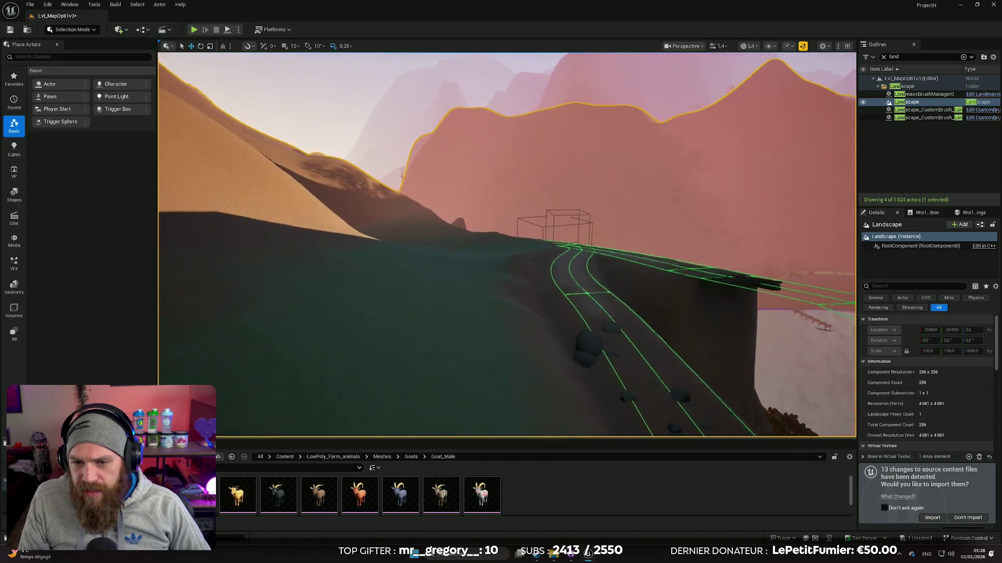
{"action": "key", "text": "w"}
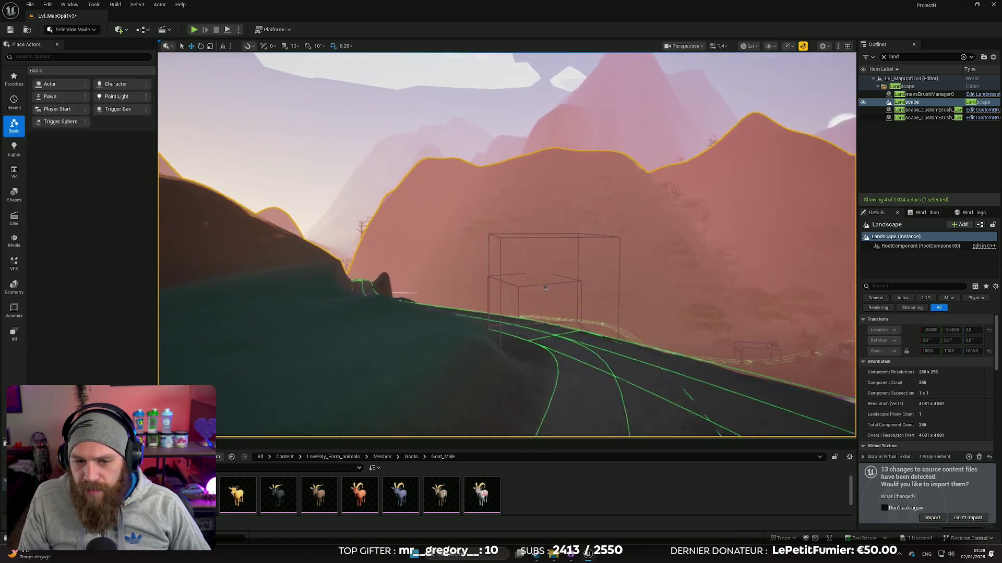
{"action": "scroll", "coordinate": [507, 244], "scroll_direction": "up", "scroll_amount": 1}
{"action": "scroll", "coordinate": [506, 244], "scroll_direction": "up", "scroll_amount": 3}
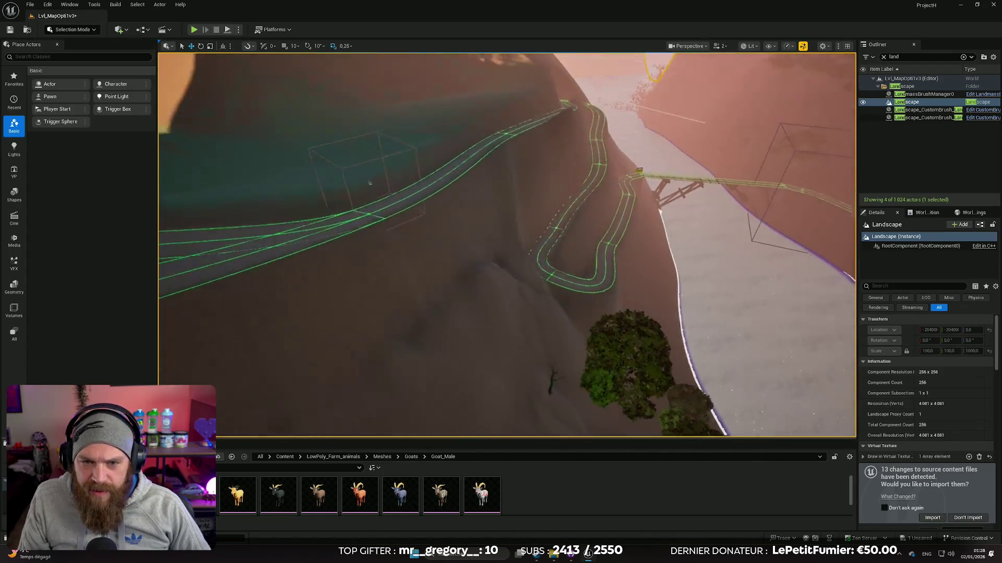
{"action": "key", "text": "w"}
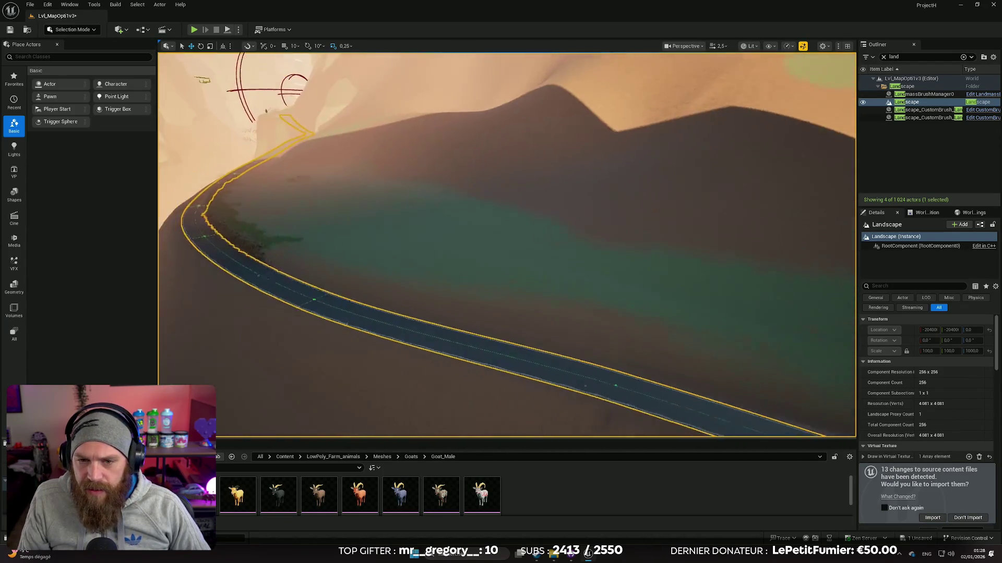
{"action": "scroll", "coordinate": [506, 245], "scroll_direction": "down", "scroll_amount": 2}
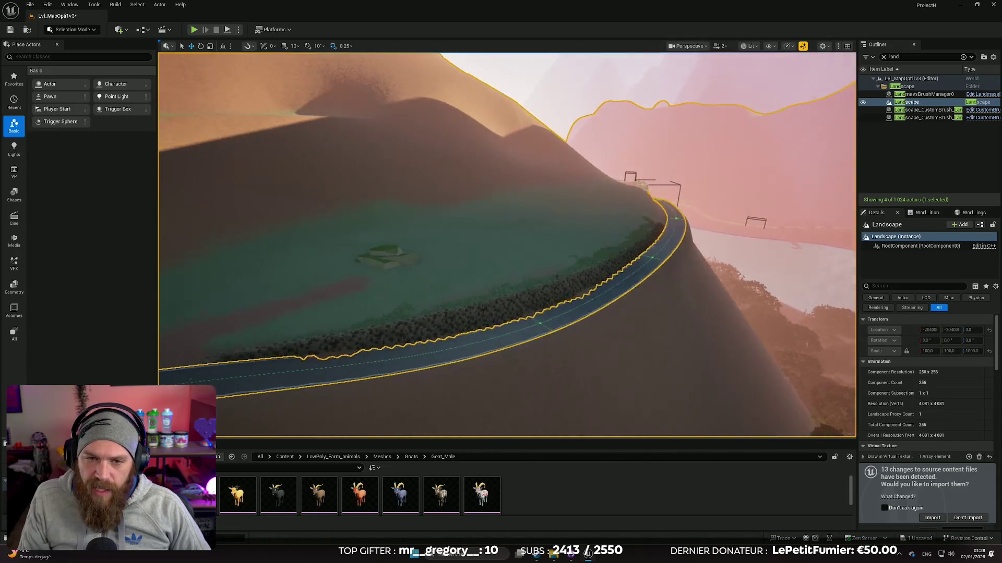
{"action": "key", "text": "s"}
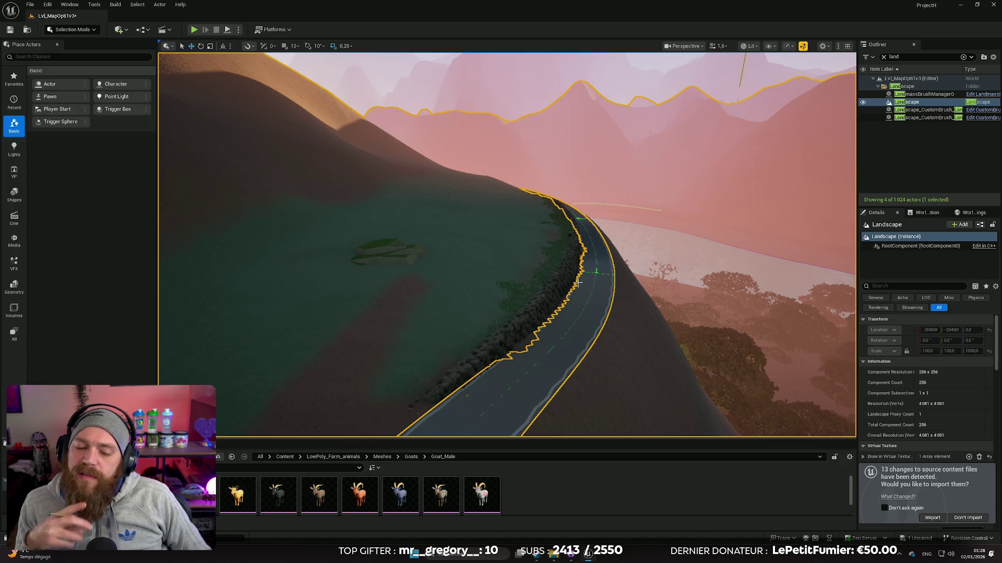
{"action": "left_click_drag", "start_coordinate": [525, 277], "coordinate": [525, 239]}
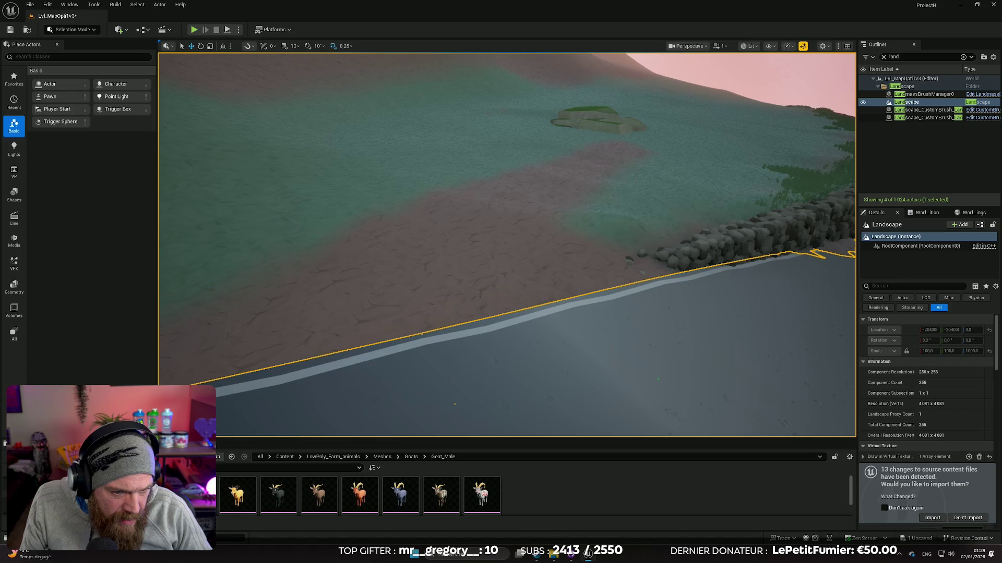
{"action": "key", "text": "alt+Left"}
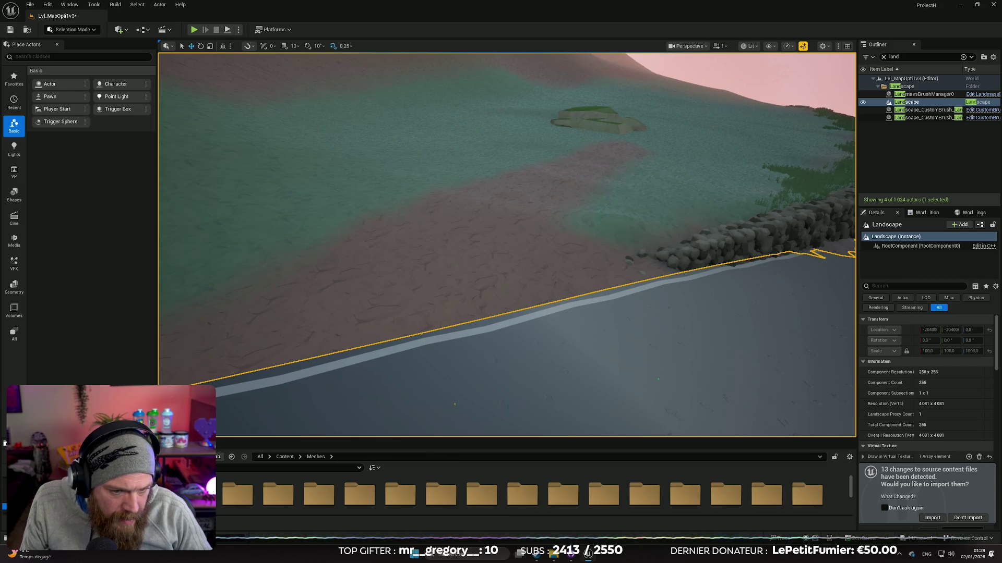
Enlarge the asset area and scroll down to the SM_Prop_Fence assets
{"action": "scroll", "coordinate": [522, 494], "scroll_direction": "down", "scroll_amount": 2}
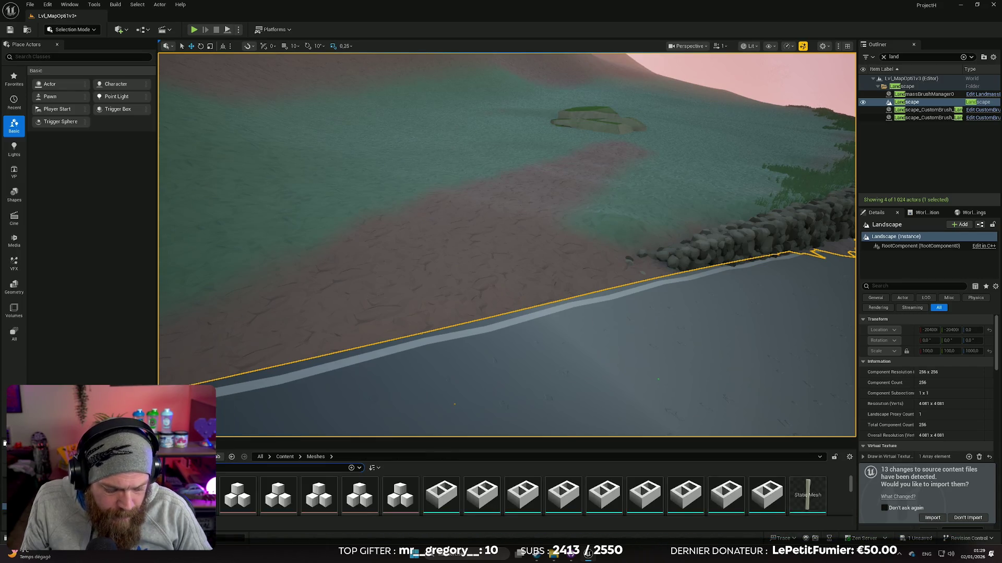
{"action": "left_click_drag", "start_coordinate": [417, 437], "coordinate": [417, 367]}
{"action": "scroll", "coordinate": [438, 438], "scroll_direction": "down", "scroll_amount": 5}
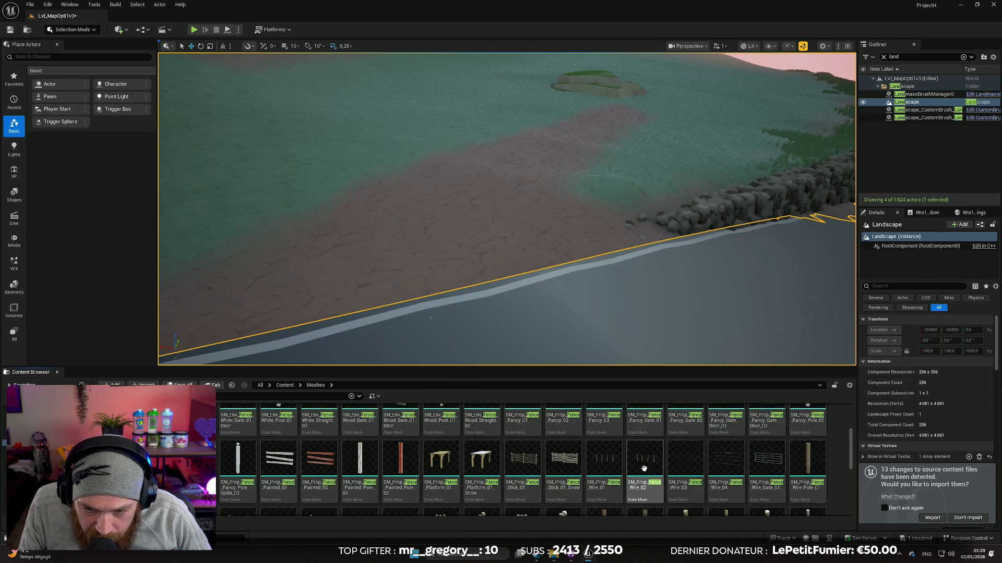
Place a trial SM_Prop_Fence_Wire_02 on the path, inspect it, then delete it
{"action": "mouse_move", "coordinate": [644, 469]}
{"action": "left_mouse_down"}
{"action": "mouse_move", "coordinate": [509, 257]}
{"action": "mouse_move", "coordinate": [516, 250]}
{"action": "left_mouse_up"}
{"action": "key", "text": "f"}
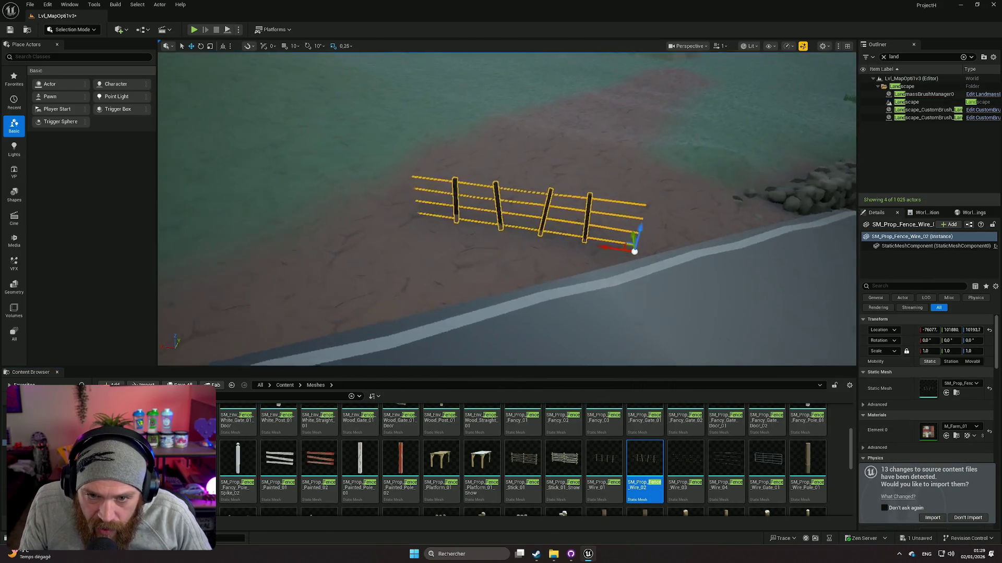
{"action": "scroll", "coordinate": [505, 291], "scroll_direction": "up", "scroll_amount": 5}
{"action": "left_click", "coordinate": [505, 290]}
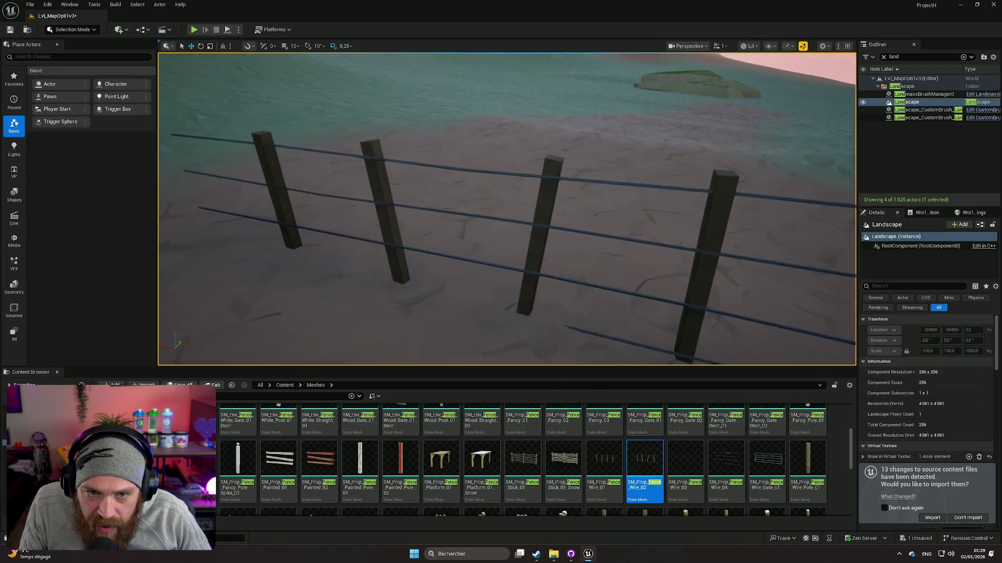
{"action": "scroll", "coordinate": [517, 276], "scroll_direction": "down", "scroll_amount": 5}
{"action": "left_click", "coordinate": [514, 296]}
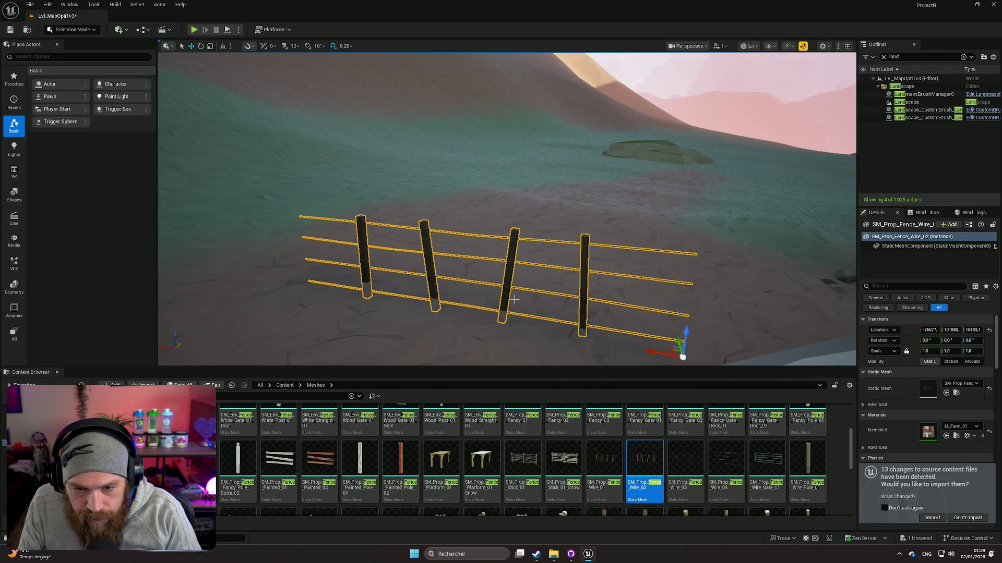
{"action": "key", "text": "Delete"}
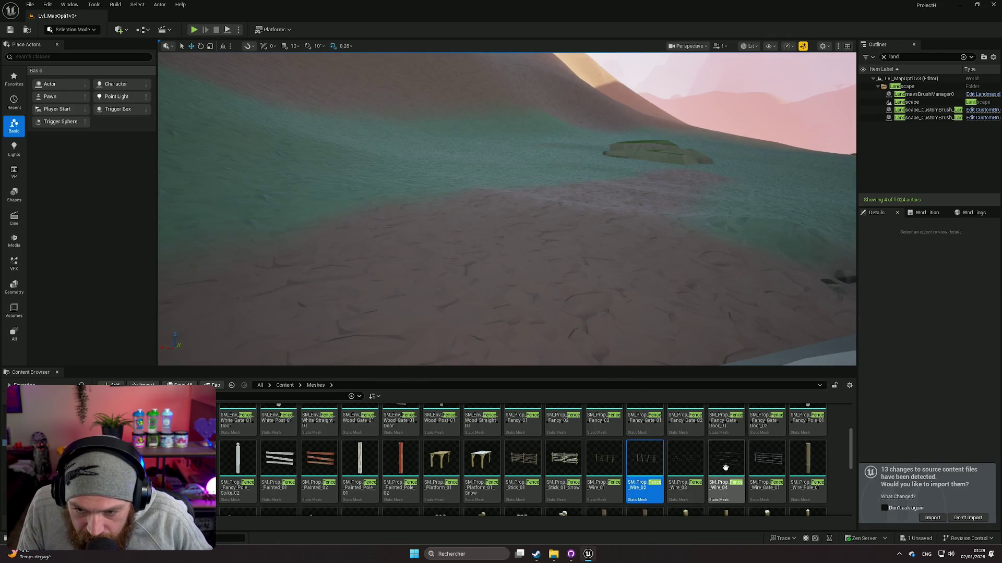
Place SM_Prop_Fence_Wire_Gate_01 on the dirt path and move it further along
{"action": "mouse_move", "coordinate": [767, 459]}
{"action": "left_mouse_down"}
{"action": "mouse_move", "coordinate": [651, 326]}
{"action": "mouse_move", "coordinate": [710, 296]}
{"action": "left_mouse_up"}
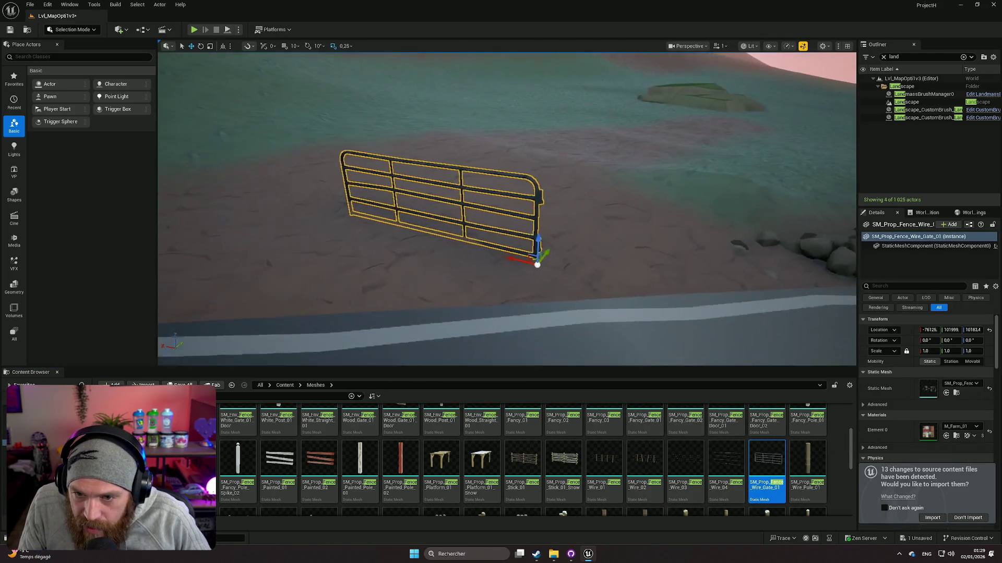
{"action": "scroll", "coordinate": [507, 209], "scroll_direction": "down", "scroll_amount": 3}
{"action": "mouse_move", "coordinate": [548, 319]}
{"action": "left_mouse_down"}
{"action": "mouse_move", "coordinate": [673, 340]}
{"action": "mouse_move", "coordinate": [689, 289]}
{"action": "mouse_move", "coordinate": [704, 311]}
{"action": "left_mouse_up"}
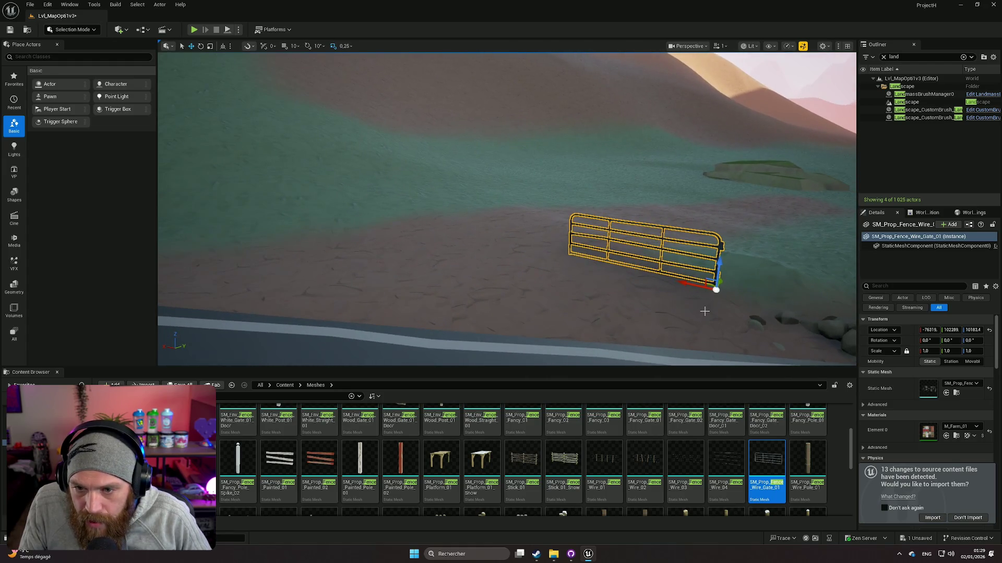
{"action": "left_click_drag", "start_coordinate": [720, 275], "coordinate": [587, 277]}
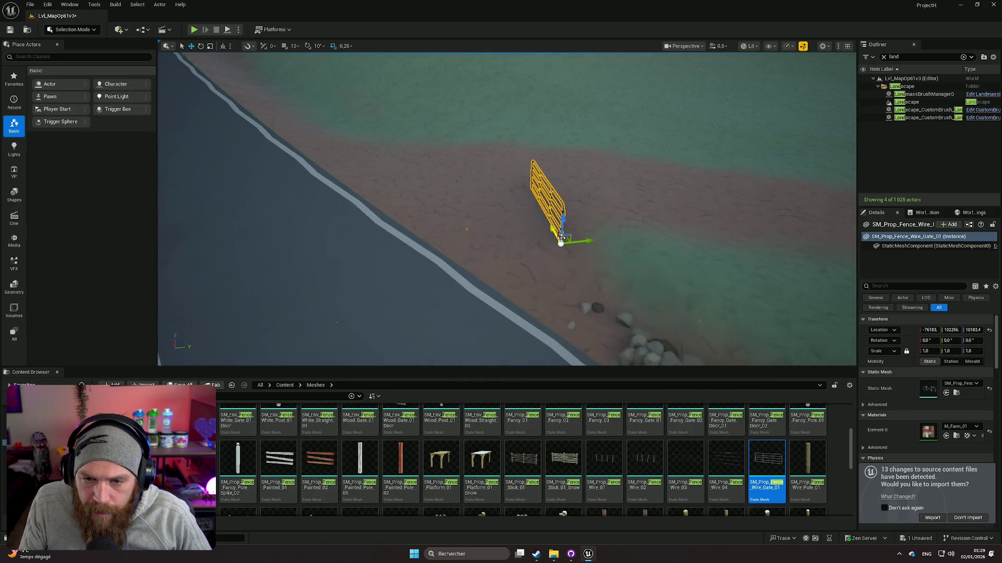
{"action": "left_click_drag", "start_coordinate": [603, 230], "coordinate": [592, 188]}
{"action": "mouse_move", "coordinate": [577, 242]}
{"action": "left_mouse_down"}
{"action": "mouse_move", "coordinate": [576, 255]}
{"action": "mouse_move", "coordinate": [576, 242]}
{"action": "left_mouse_up"}
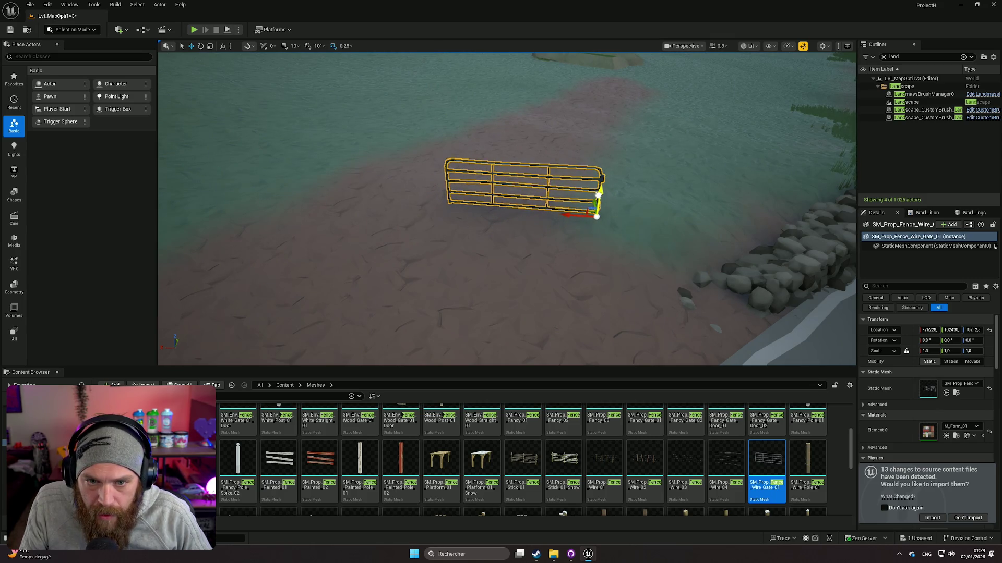
Alt-drag a duplicate gate panel beside the first along X, then raise the original slightly
{"action": "mouse_move", "coordinate": [572, 214]}
{"action": "left_mouse_down", "text": "alt"}
{"action": "mouse_move", "coordinate": [411, 202]}
{"action": "mouse_move", "coordinate": [613, 208]}
{"action": "mouse_move", "coordinate": [352, 188]}
{"action": "mouse_move", "coordinate": [328, 173]}
{"action": "mouse_move", "coordinate": [333, 166]}
{"action": "left_mouse_up", "text": "alt"}
{"action": "left_click", "coordinate": [579, 202]}
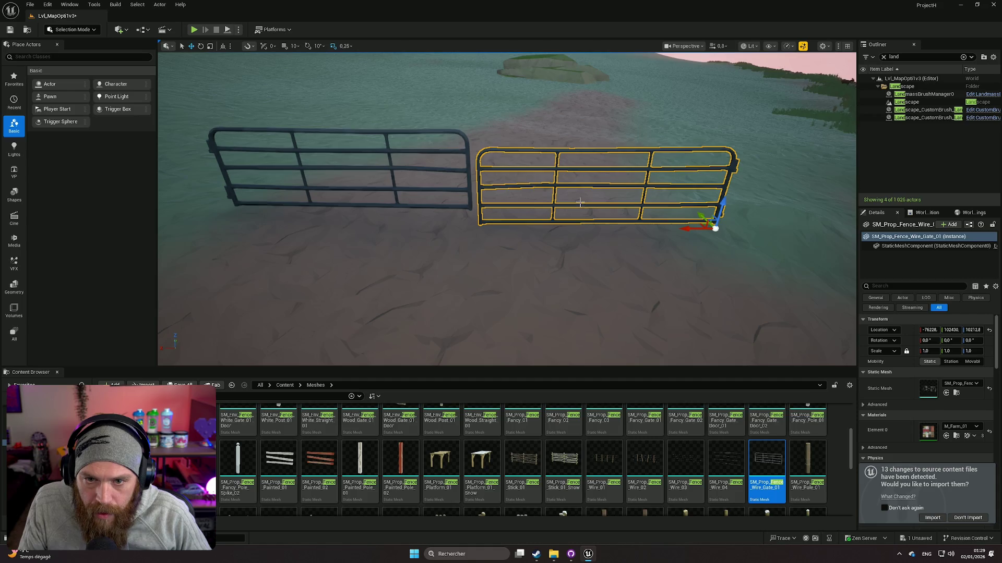
{"action": "left_click_drag", "start_coordinate": [728, 208], "coordinate": [715, 190]}
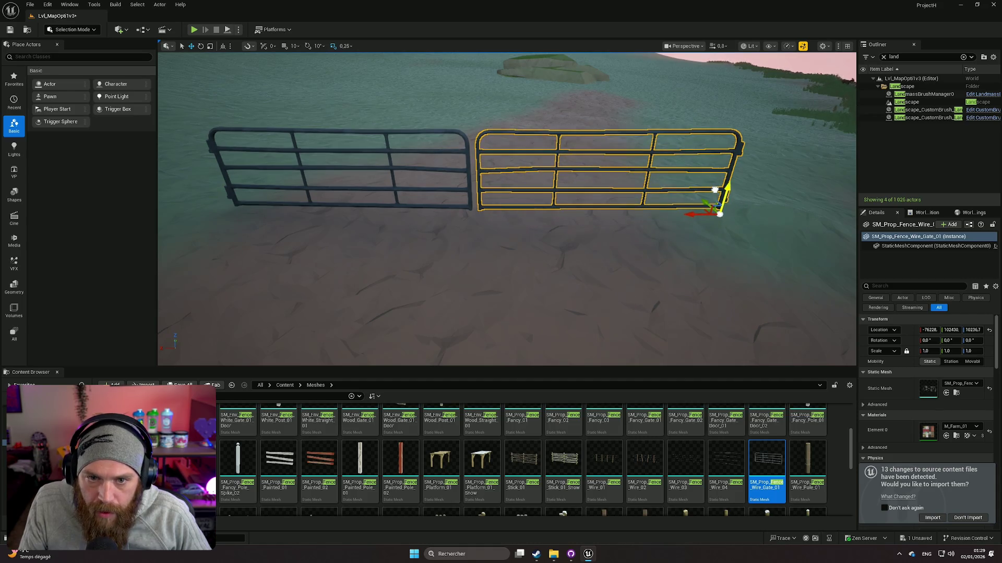
{"action": "left_click", "coordinate": [644, 253]}
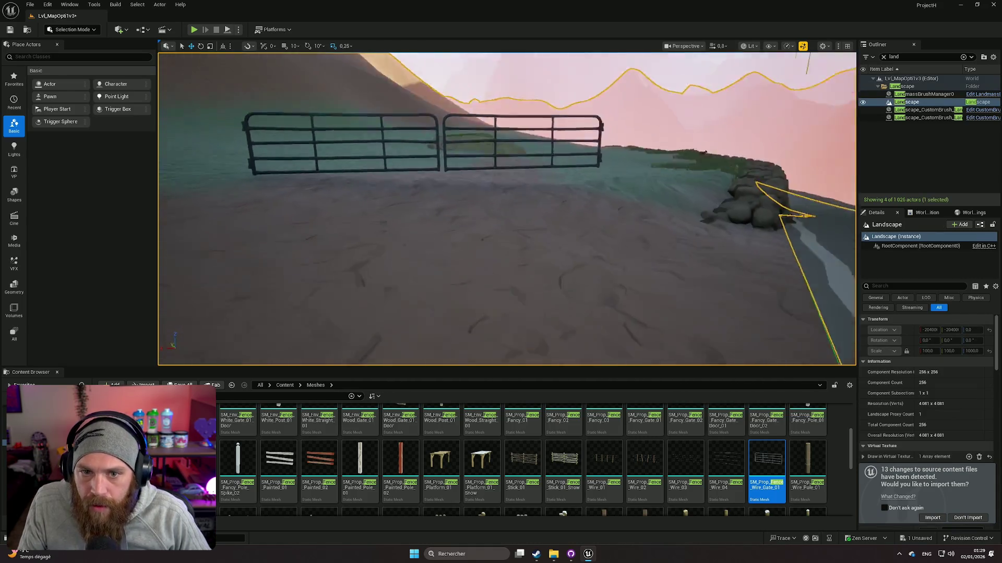
{"action": "mouse_move", "coordinate": [506, 208]}
{"action": "left_mouse_down"}
{"action": "mouse_move", "coordinate": [490, 198]}
{"action": "mouse_move", "coordinate": [501, 219]}
{"action": "mouse_move", "coordinate": [527, 214]}
{"action": "left_mouse_up"}
{"action": "scroll", "coordinate": [704, 472], "scroll_direction": "down", "scroll_amount": 5}
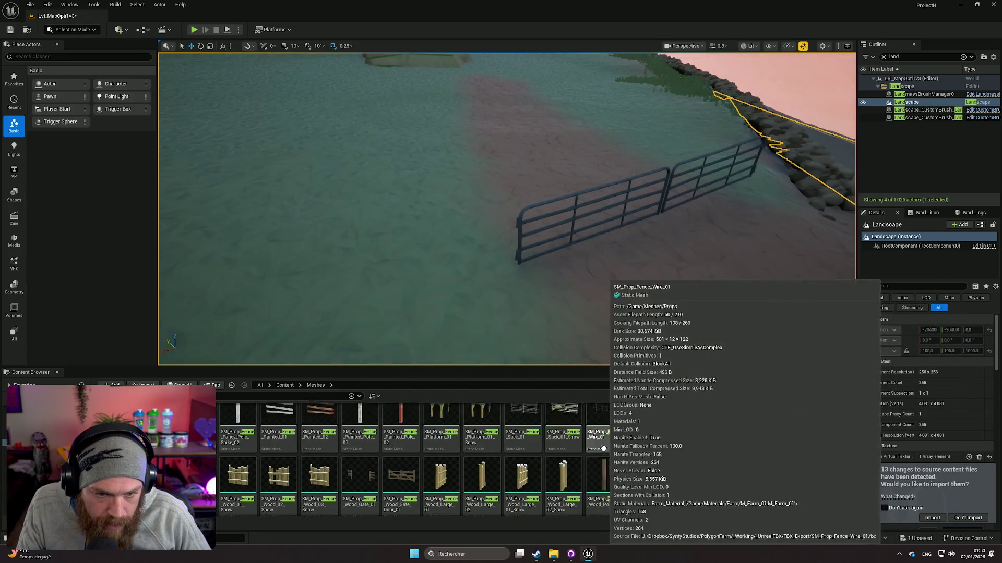
Try placing a wooden pole beside the gate, then delete it
{"action": "left_click_drag", "start_coordinate": [603, 320], "coordinate": [587, 303]}
{"action": "mouse_move", "coordinate": [685, 433]}
{"action": "left_mouse_down"}
{"action": "mouse_move", "coordinate": [548, 324]}
{"action": "mouse_move", "coordinate": [488, 308]}
{"action": "left_mouse_up"}
{"action": "key", "text": "Delete"}
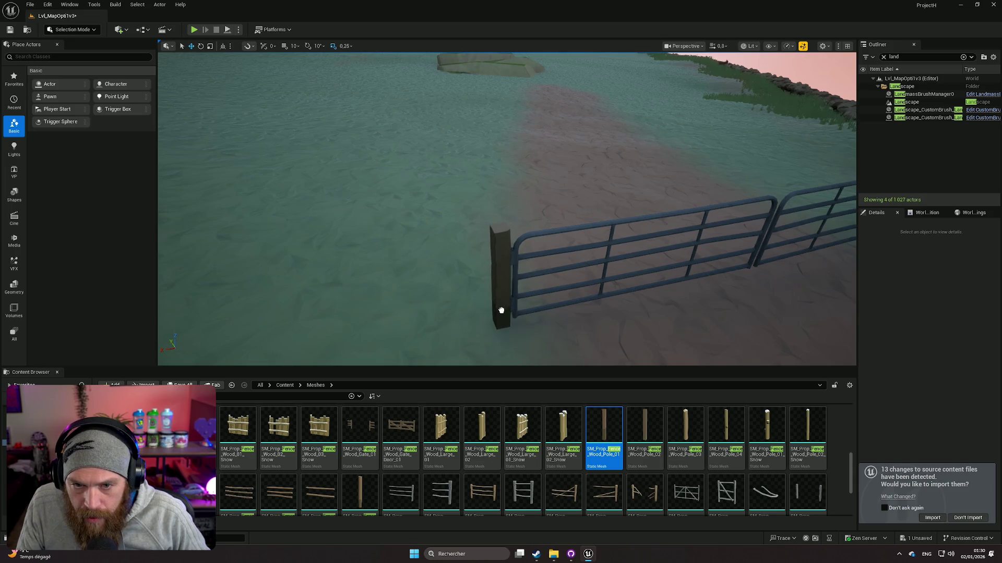
Position SM_Prop_Fence_Wood_Pole_01 posts at the gate ends and view the result wide
{"action": "left_click_drag", "start_coordinate": [501, 311], "coordinate": [395, 312]}
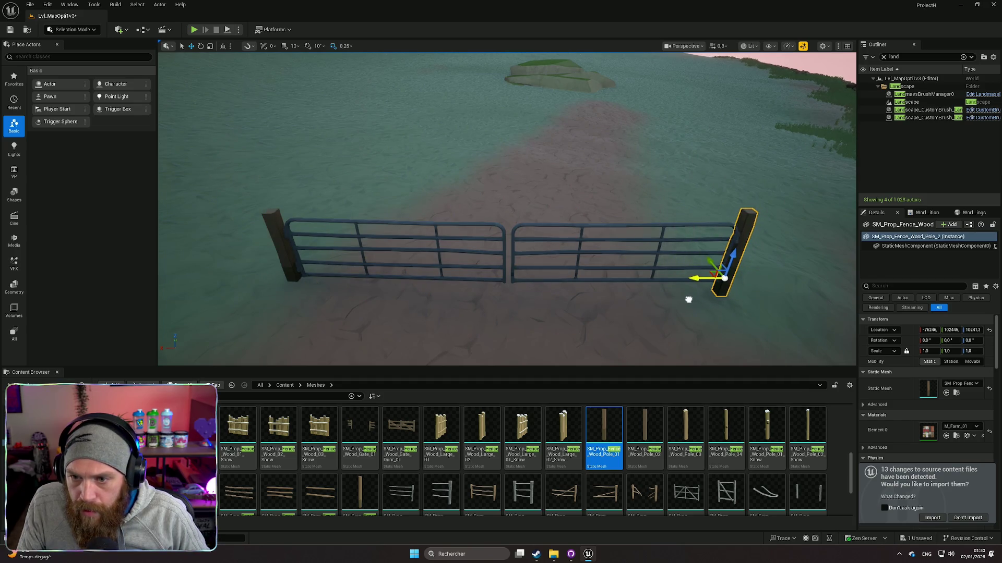
{"action": "left_click_drag", "start_coordinate": [689, 299], "coordinate": [689, 298]}
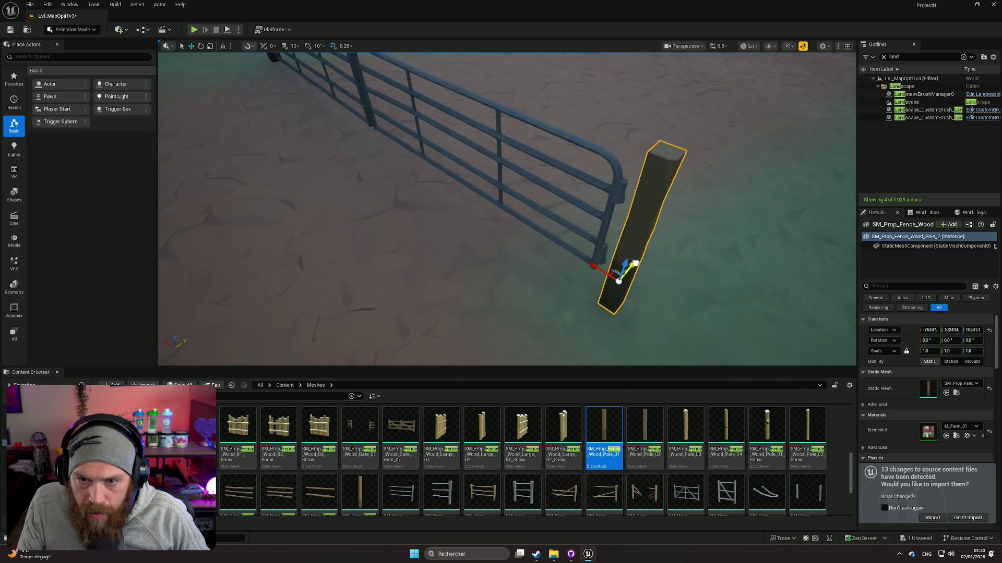
{"action": "left_click", "coordinate": [526, 272]}
{"action": "left_click_drag", "start_coordinate": [526, 273], "coordinate": [527, 273]}
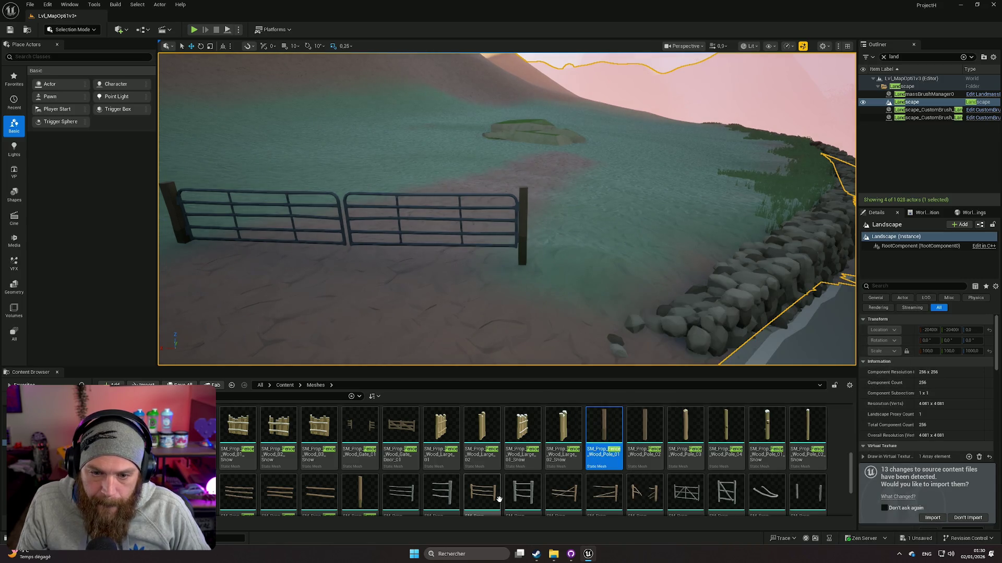
{"action": "scroll", "coordinate": [461, 458], "scroll_direction": "up", "scroll_amount": 2}
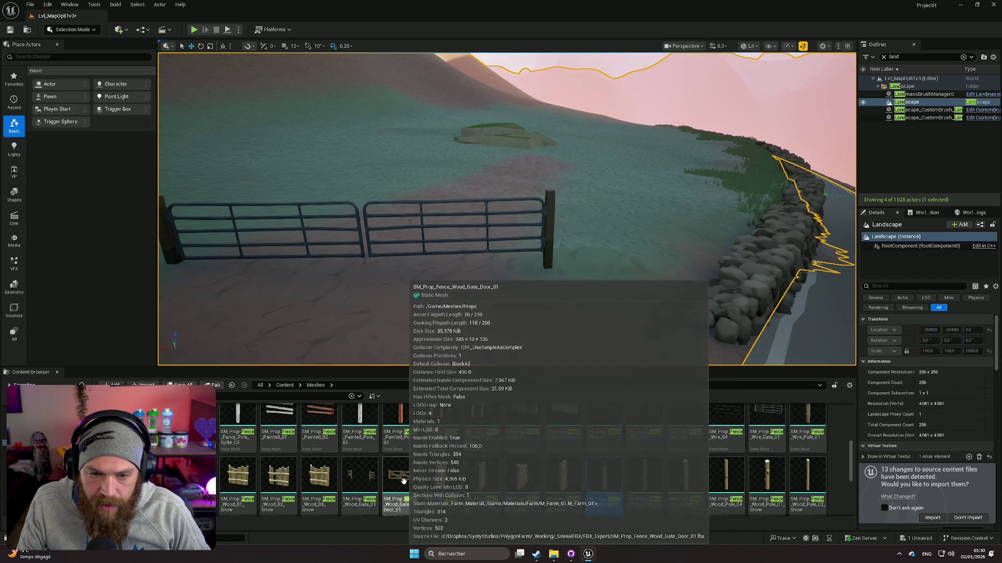
{"action": "mouse_move", "coordinate": [401, 476]}
{"action": "left_mouse_down"}
{"action": "mouse_move", "coordinate": [402, 320]}
{"action": "mouse_move", "coordinate": [446, 294]}
{"action": "mouse_move", "coordinate": [525, 300]}
{"action": "left_mouse_up"}
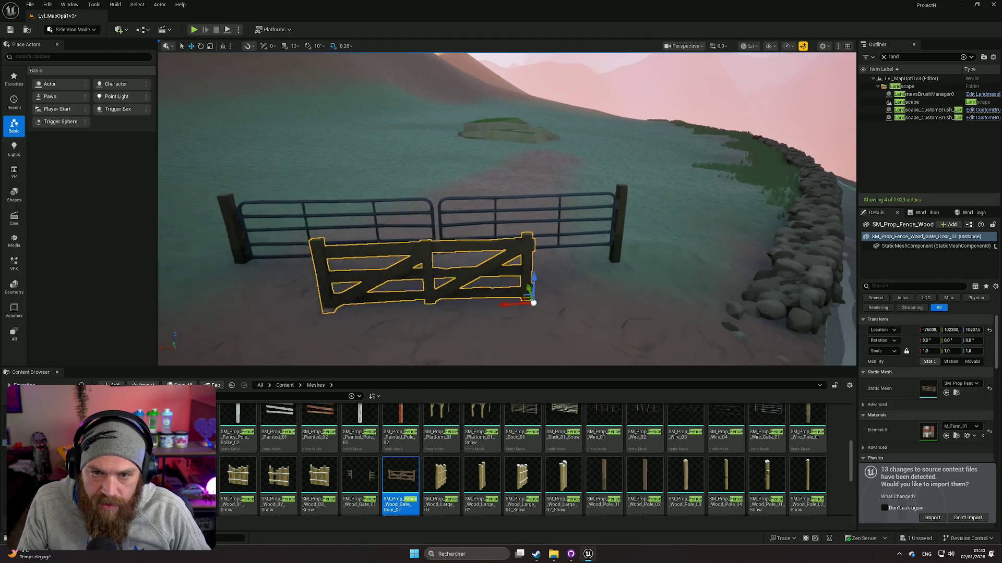
{"action": "key", "text": "Delete"}
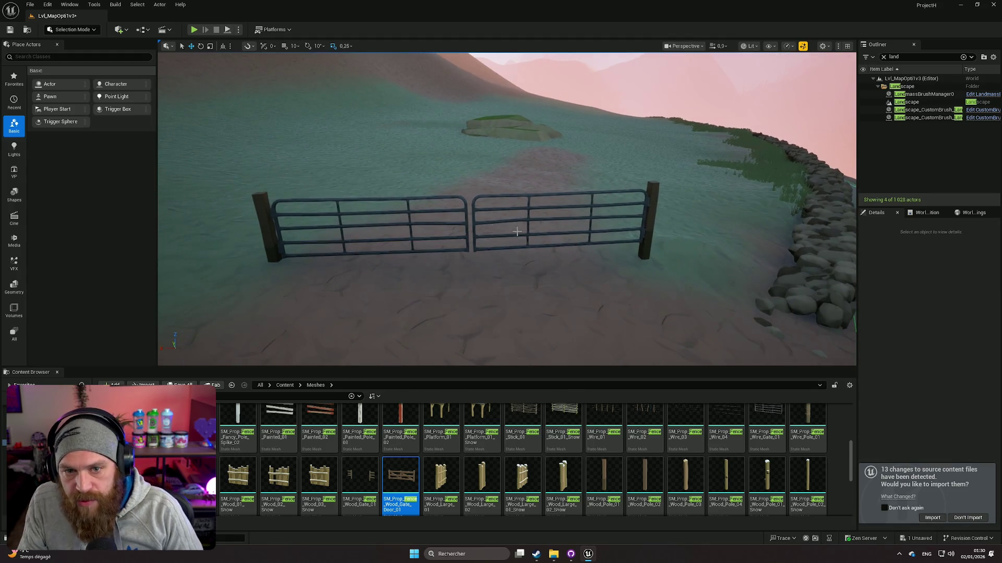
{"action": "mouse_move", "coordinate": [522, 317]}
{"action": "left_mouse_down"}
{"action": "mouse_move", "coordinate": [553, 300]}
{"action": "mouse_move", "coordinate": [553, 313]}
{"action": "mouse_move", "coordinate": [548, 276]}
{"action": "mouse_move", "coordinate": [545, 303]}
{"action": "mouse_move", "coordinate": [525, 297]}
{"action": "mouse_move", "coordinate": [532, 271]}
{"action": "mouse_move", "coordinate": [514, 298]}
{"action": "mouse_move", "coordinate": [527, 284]}
{"action": "mouse_move", "coordinate": [507, 290]}
{"action": "mouse_move", "coordinate": [558, 282]}
{"action": "mouse_move", "coordinate": [569, 268]}
{"action": "mouse_move", "coordinate": [579, 281]}
{"action": "mouse_move", "coordinate": [600, 276]}
{"action": "mouse_move", "coordinate": [558, 287]}
{"action": "left_mouse_up"}
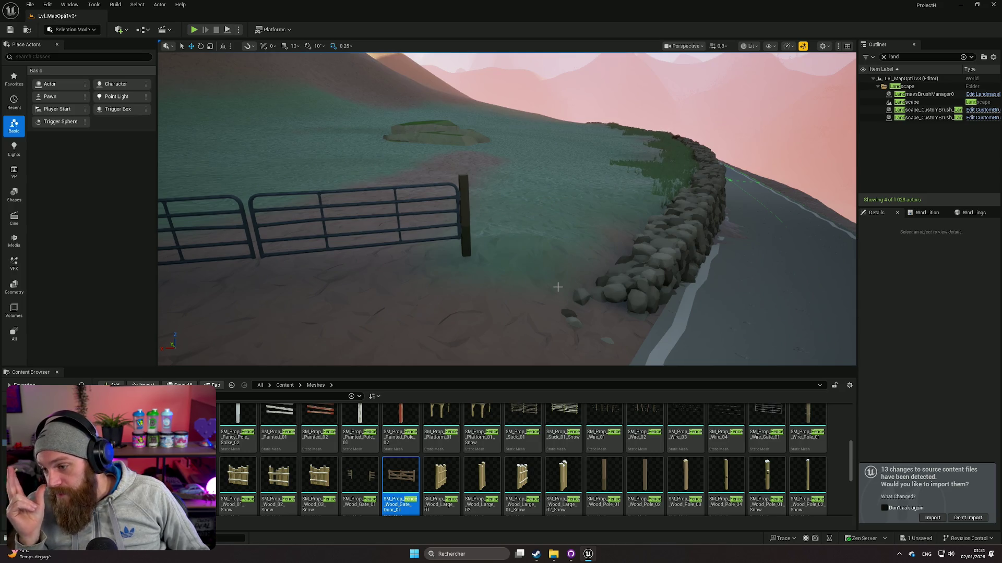
{"action": "left_click_drag", "start_coordinate": [562, 281], "coordinate": [561, 280]}
{"action": "left_click_drag", "start_coordinate": [499, 362], "coordinate": [499, 361]}
{"action": "scroll", "coordinate": [499, 362], "scroll_direction": "down", "scroll_amount": 1}
{"action": "left_click_drag", "start_coordinate": [541, 260], "coordinate": [542, 262]}
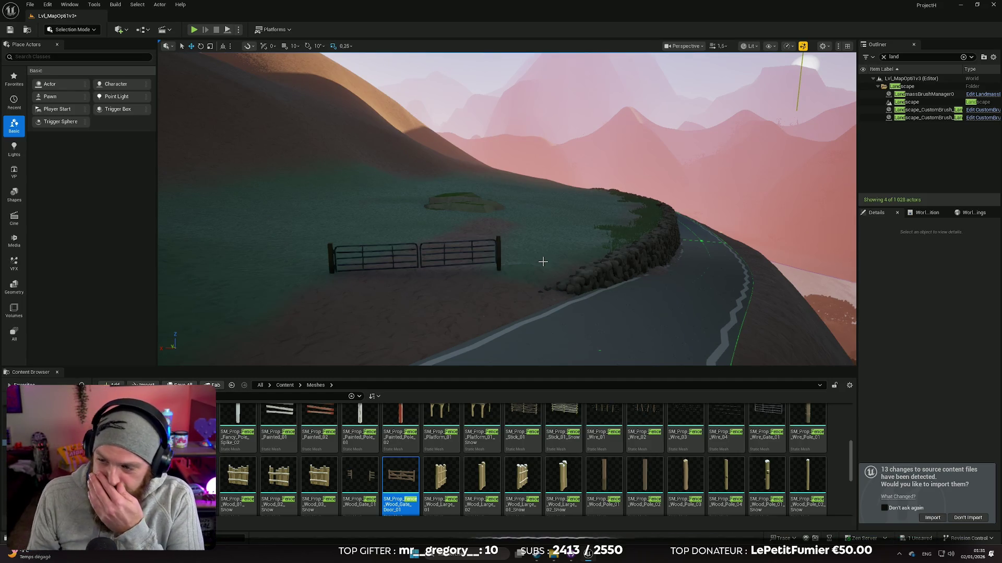
{"action": "left_click_drag", "start_coordinate": [535, 281], "coordinate": [536, 281]}
{"action": "scroll", "coordinate": [672, 448], "scroll_direction": "up", "scroll_amount": 2}
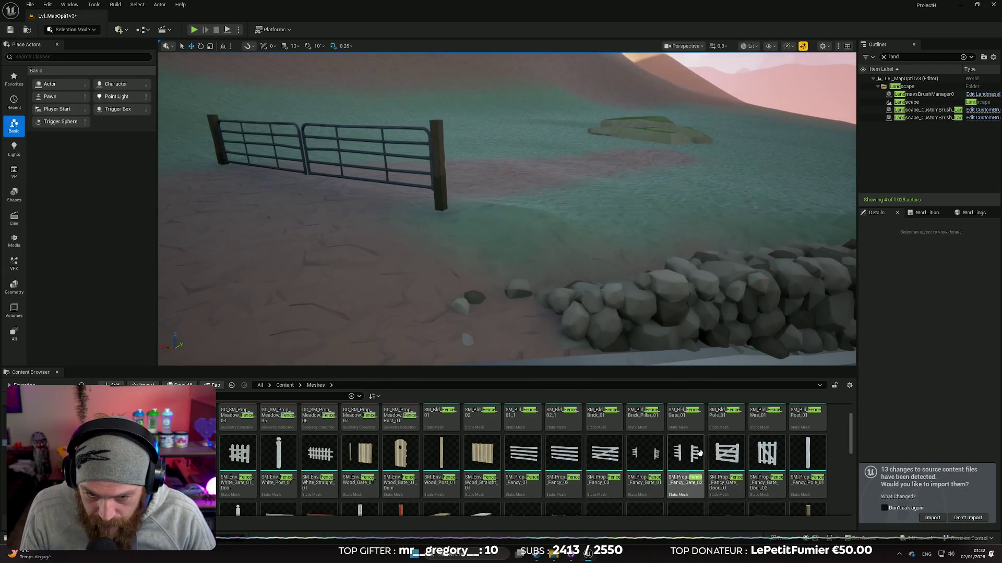
{"action": "scroll", "coordinate": [600, 449], "scroll_direction": "up", "scroll_amount": 1}
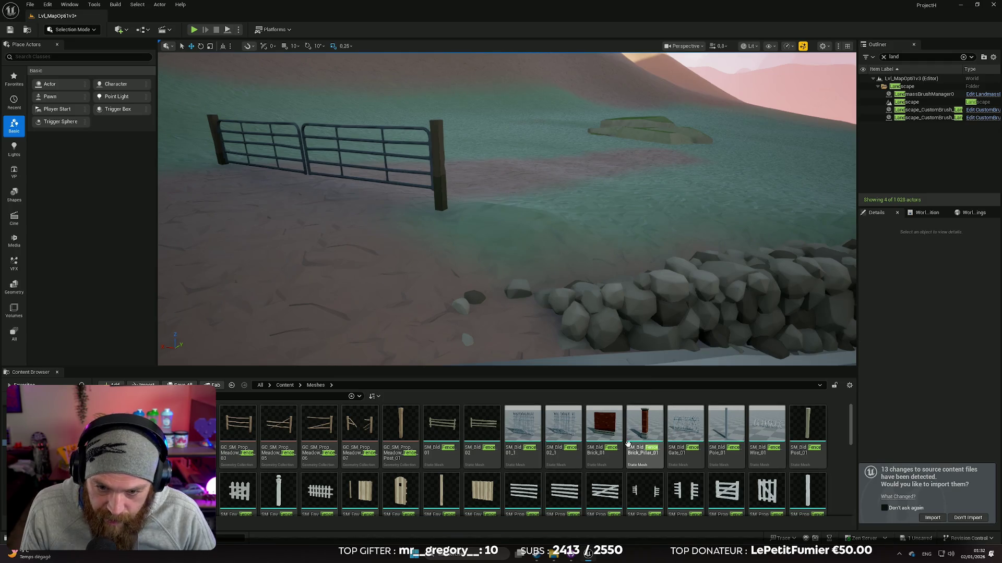
{"action": "left_click_drag", "start_coordinate": [535, 281], "coordinate": [536, 281]}
{"action": "scroll", "coordinate": [633, 434], "scroll_direction": "down", "scroll_amount": 1}
{"action": "scroll", "coordinate": [632, 434], "scroll_direction": "down", "scroll_amount": 2}
{"action": "scroll", "coordinate": [426, 410], "scroll_direction": "down", "scroll_amount": 2}
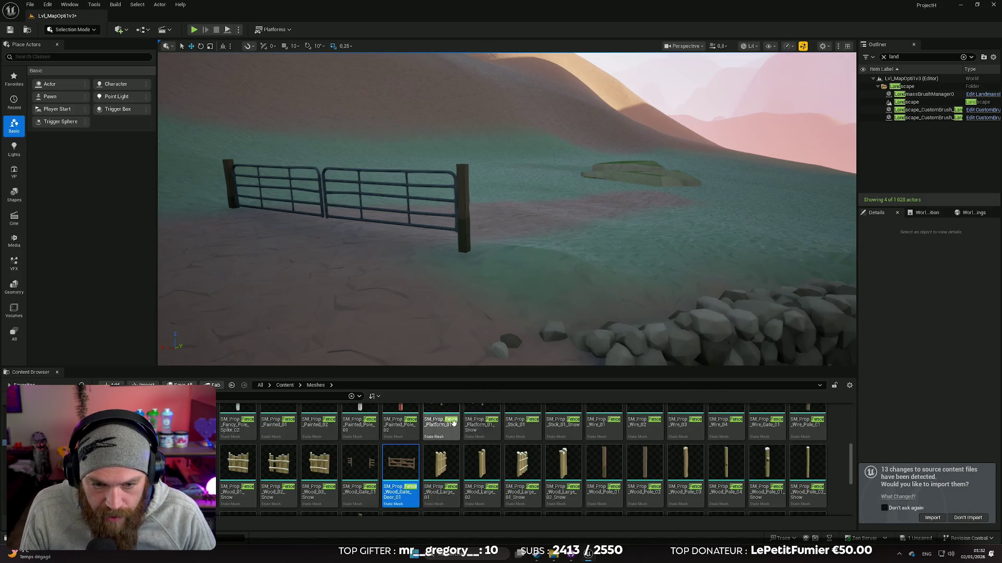
{"action": "scroll", "coordinate": [690, 465], "scroll_direction": "down", "scroll_amount": 2}
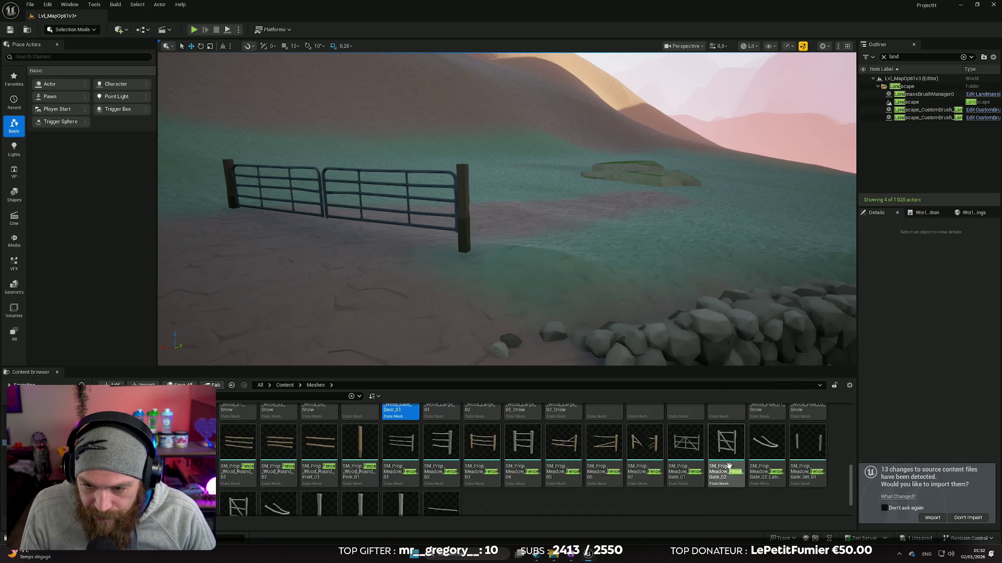
{"action": "left_click_drag", "start_coordinate": [623, 347], "coordinate": [624, 347]}
{"action": "left_click_drag", "start_coordinate": [618, 303], "coordinate": [618, 303]}
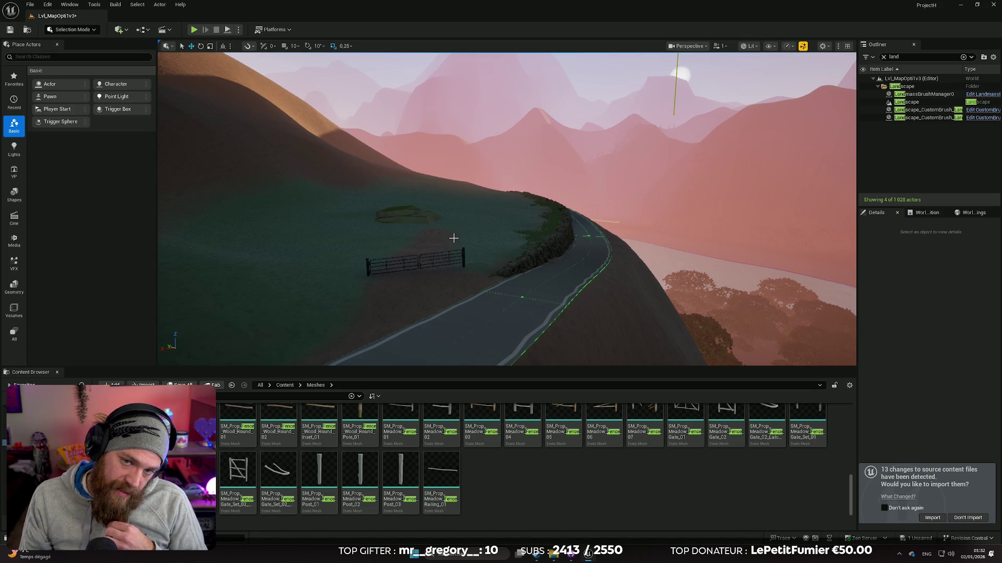
Fly over the mountain road, dunes and canyon to review the landscape
{"action": "left_click_drag", "start_coordinate": [492, 259], "coordinate": [472, 248]}
{"action": "key", "text": "s"}
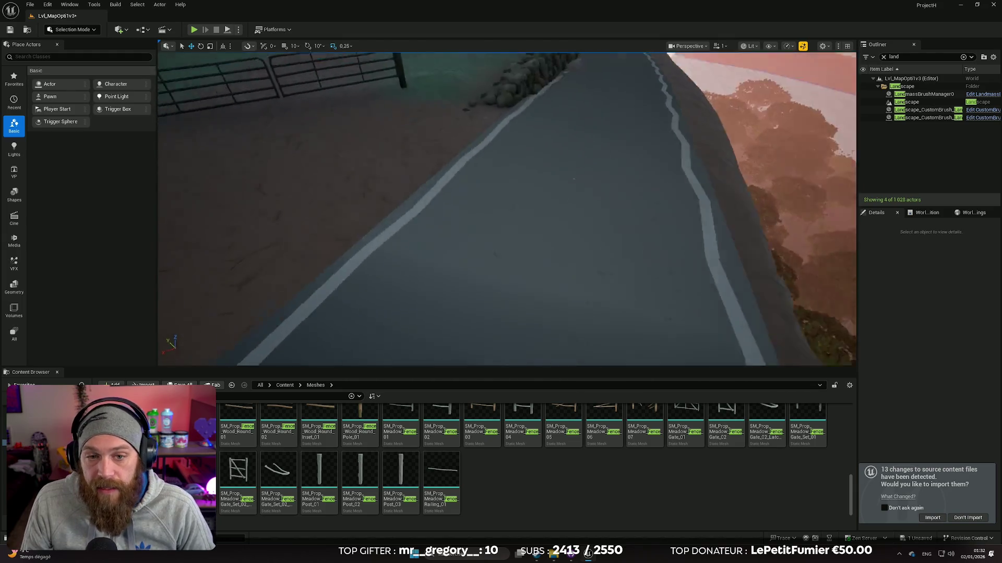
{"action": "scroll", "coordinate": [506, 209], "scroll_direction": "up", "scroll_amount": 1}
{"action": "scroll", "coordinate": [506, 209], "scroll_direction": "up", "scroll_amount": 1}
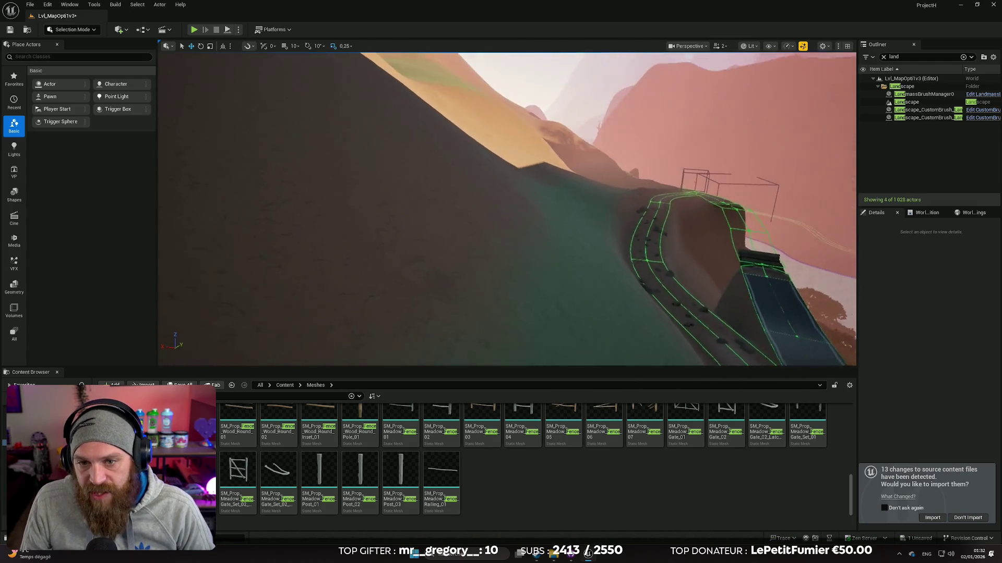
{"action": "key", "text": "w"}
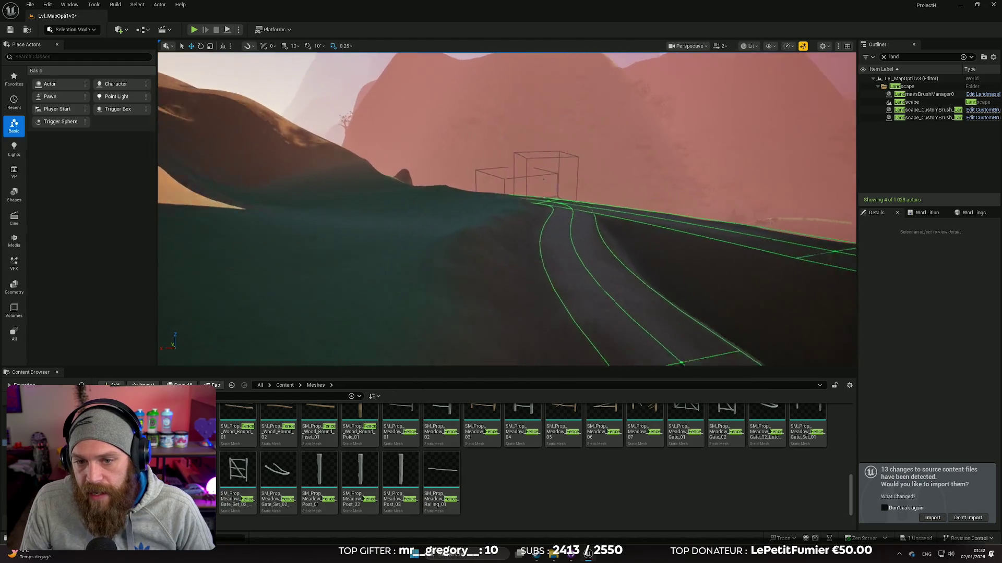
{"action": "key", "text": "s"}
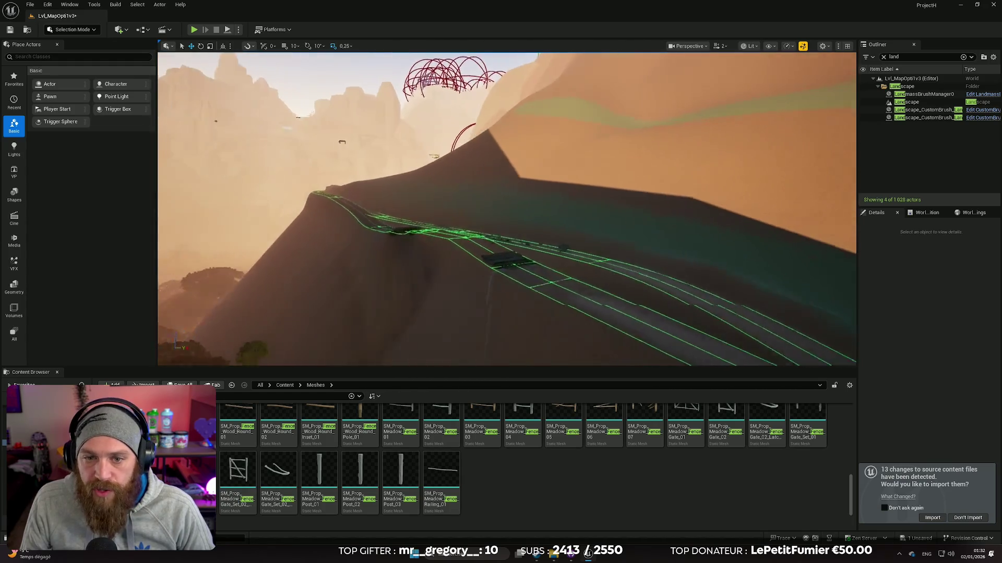
{"action": "key", "text": "w"}
{"action": "key", "text": "s"}
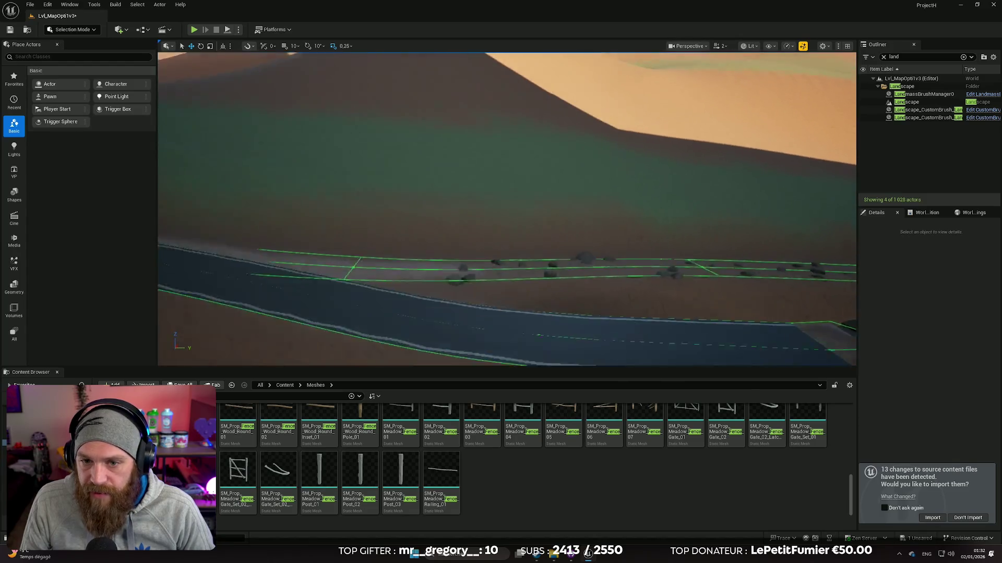
{"action": "scroll", "coordinate": [506, 209], "scroll_direction": "up", "scroll_amount": 1}
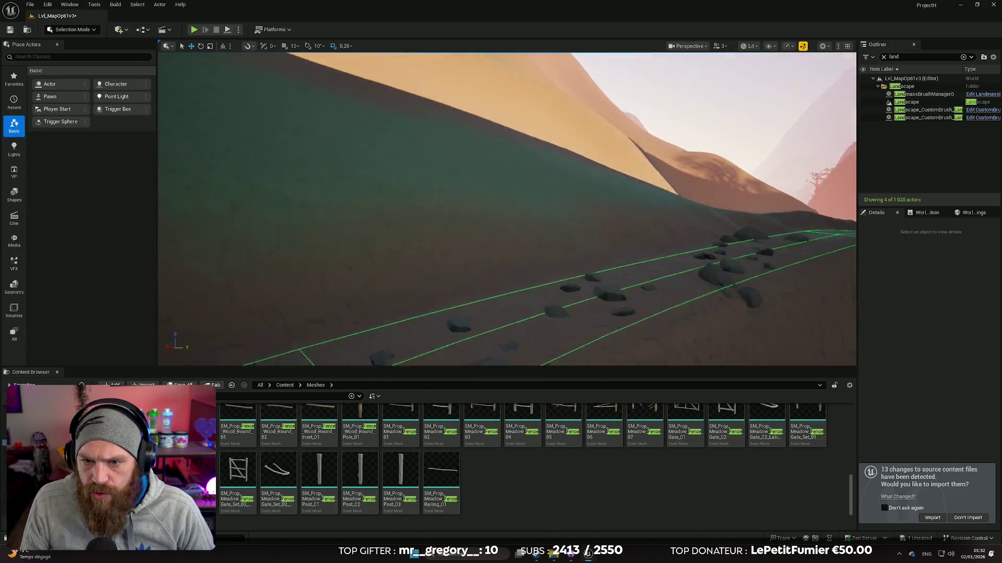
{"action": "key", "text": "w"}
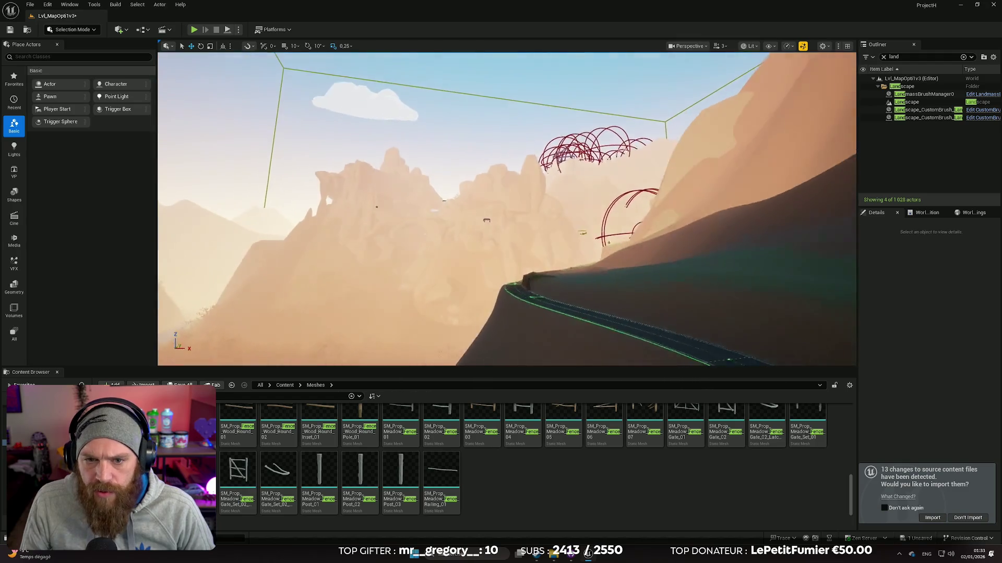
{"action": "scroll", "coordinate": [506, 209], "scroll_direction": "up", "scroll_amount": 1}
Fly along the road toward the gate and cliff, then save the Lvl_MapOpti1v3 level
{"action": "key", "text": "w"}
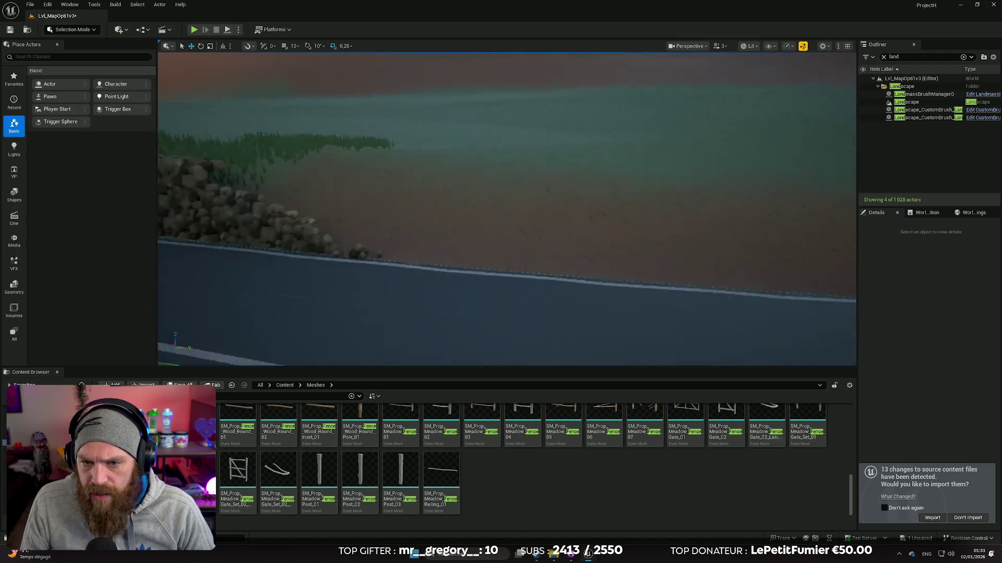
{"action": "scroll", "coordinate": [506, 209], "scroll_direction": "down", "scroll_amount": 1}
{"action": "key", "text": "s"}
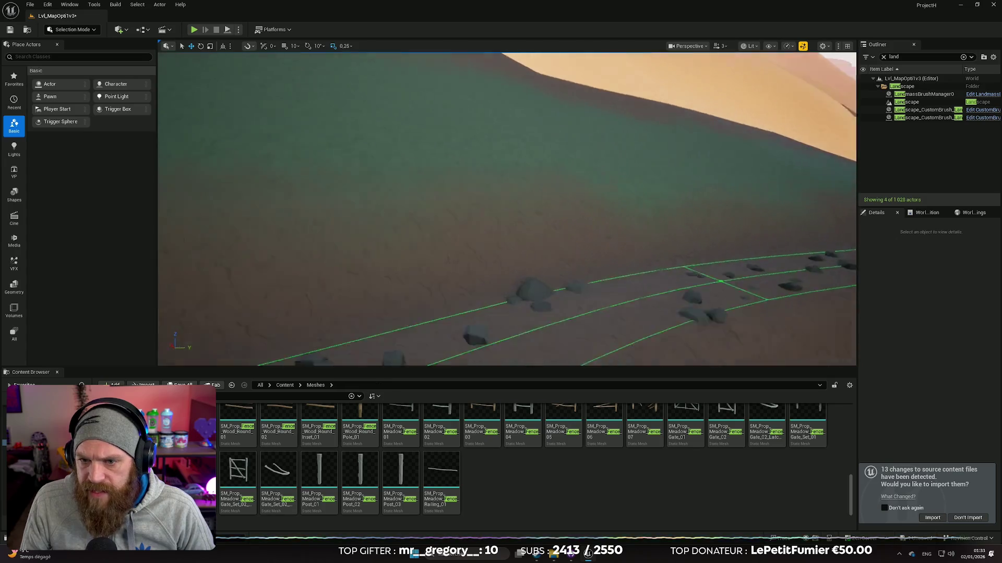
{"action": "key", "text": "w"}
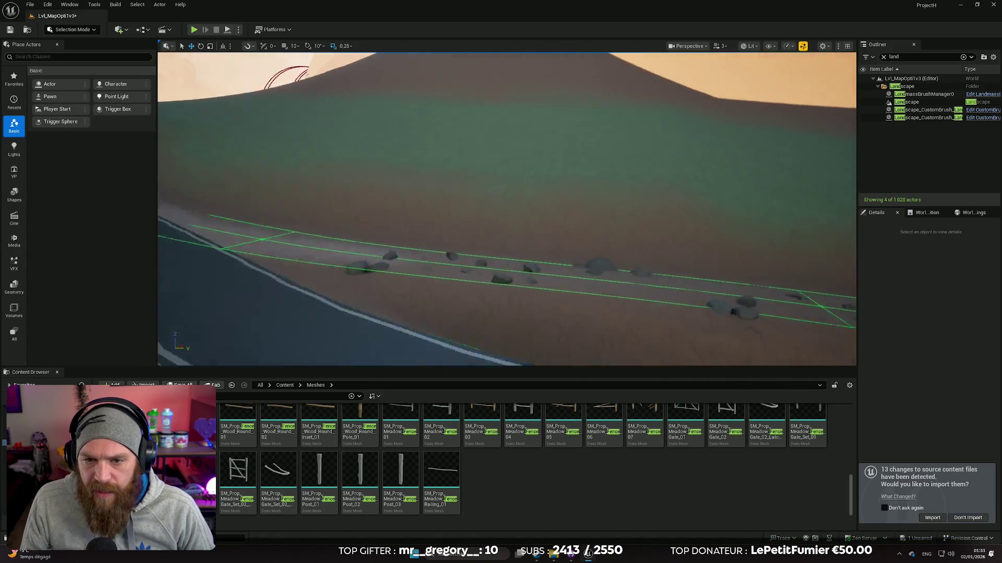
{"action": "scroll", "coordinate": [506, 209], "scroll_direction": "down", "scroll_amount": 1}
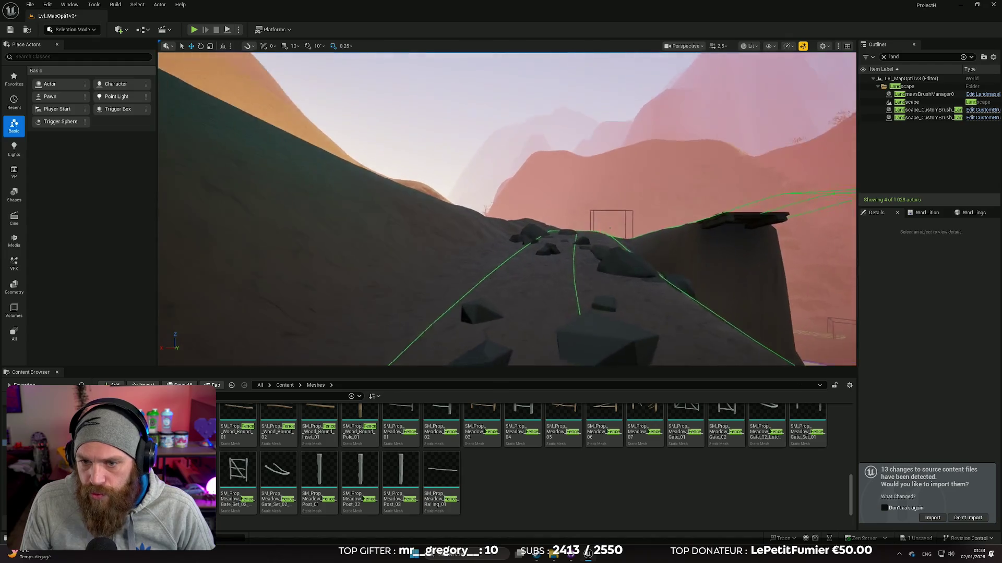
{"action": "key", "text": "s"}
{"action": "key", "text": "w"}
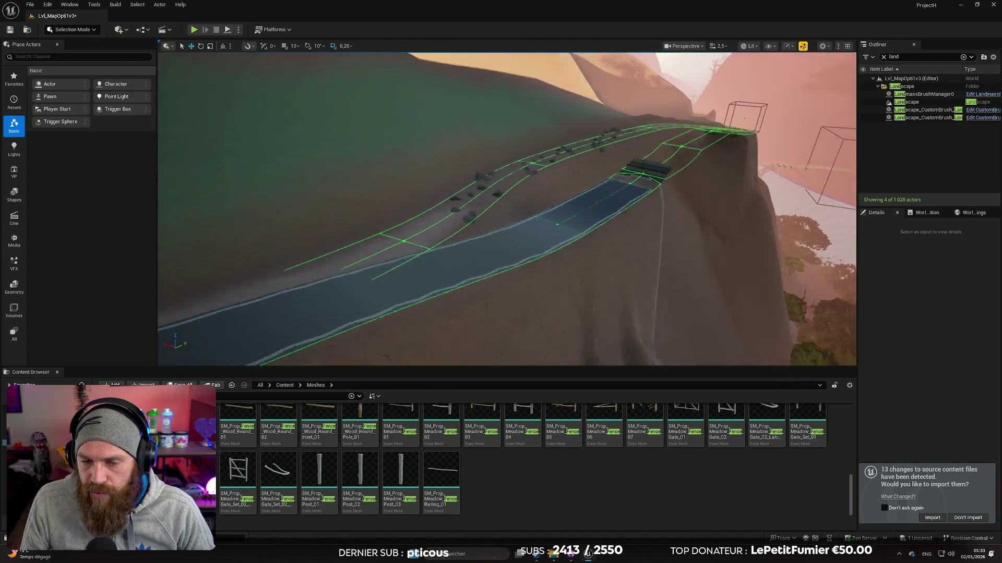
{"action": "key", "text": "a"}
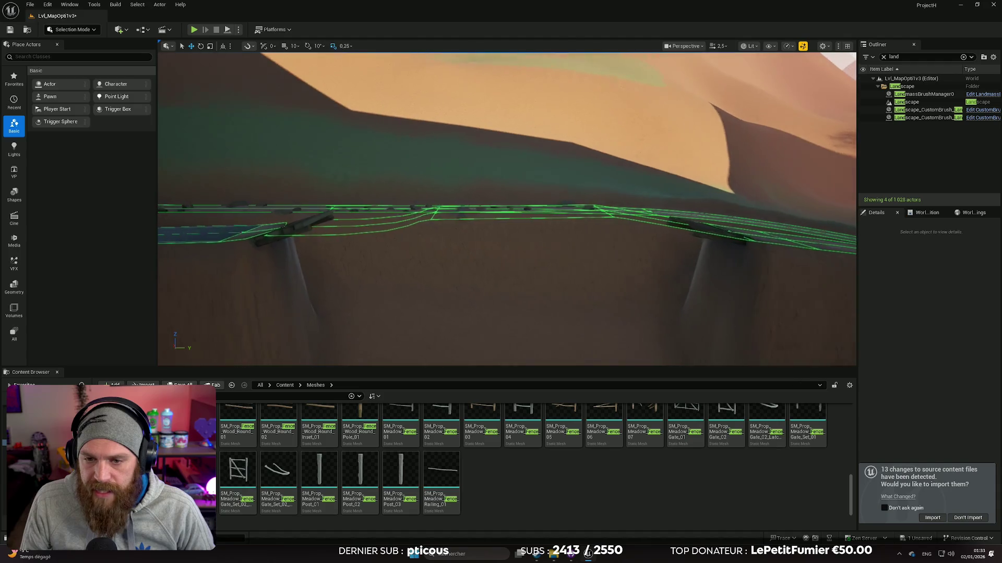
{"action": "key", "text": "s"}
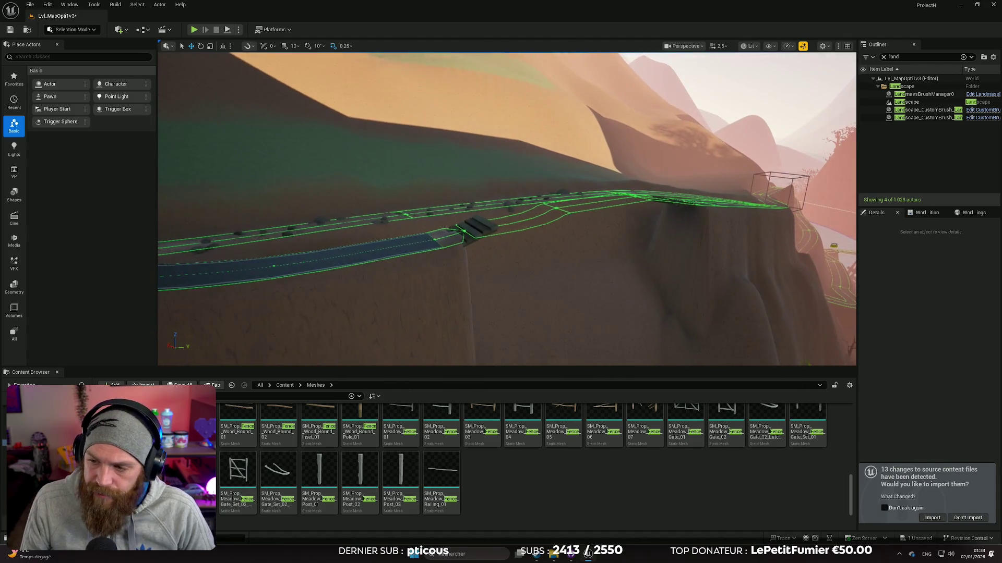
{"action": "key", "text": "w"}
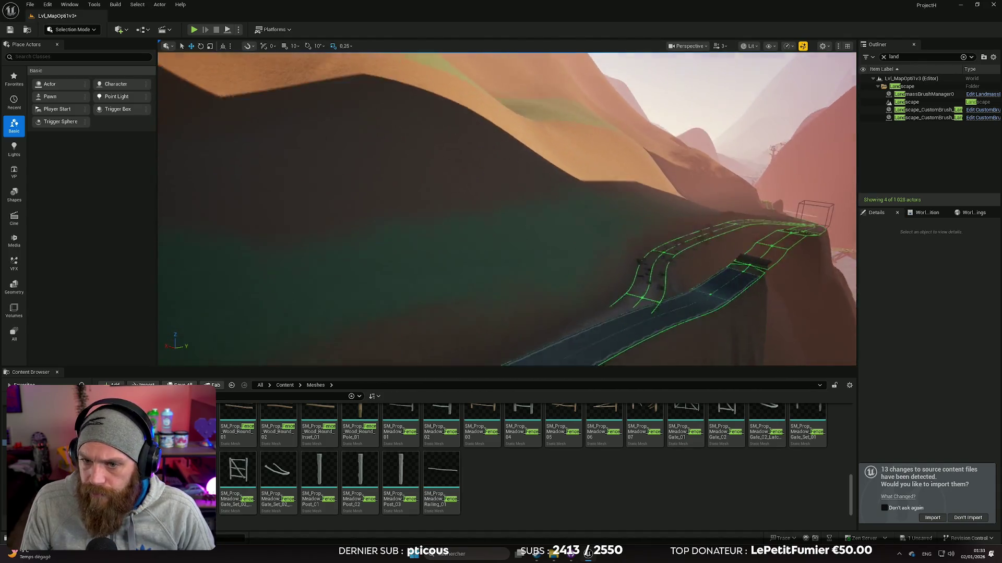
{"action": "key", "text": "ctrl+s"}
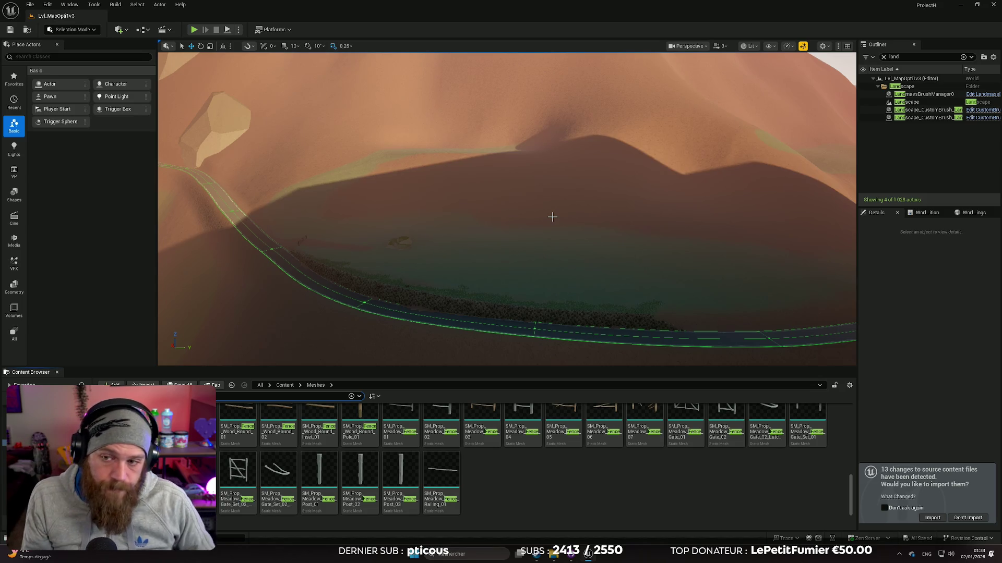
Close Unreal Editor and the projeth Explorer window, then right-click the desktop
{"action": "left_click", "coordinate": [994, 5]}
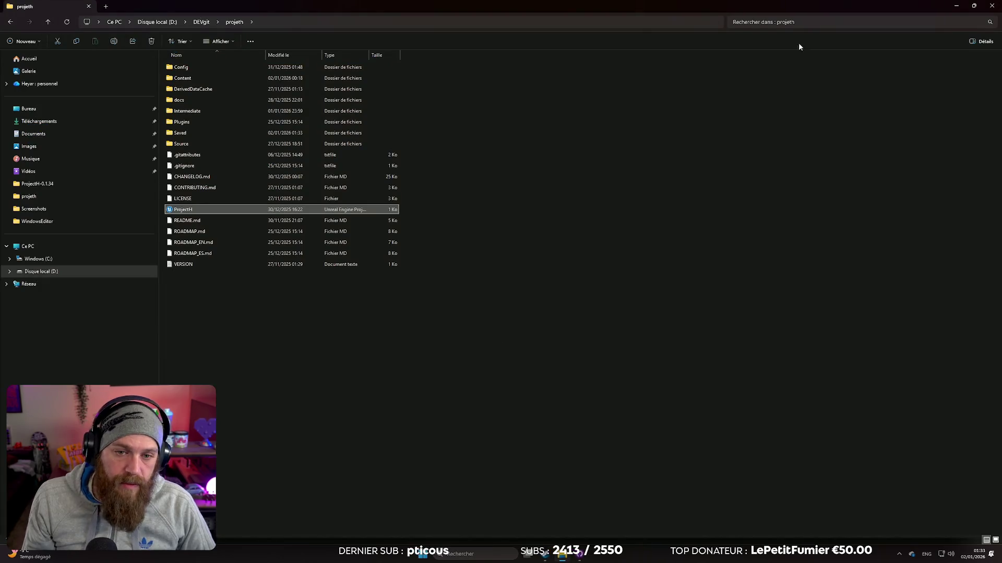
{"action": "left_click", "coordinate": [993, 5]}
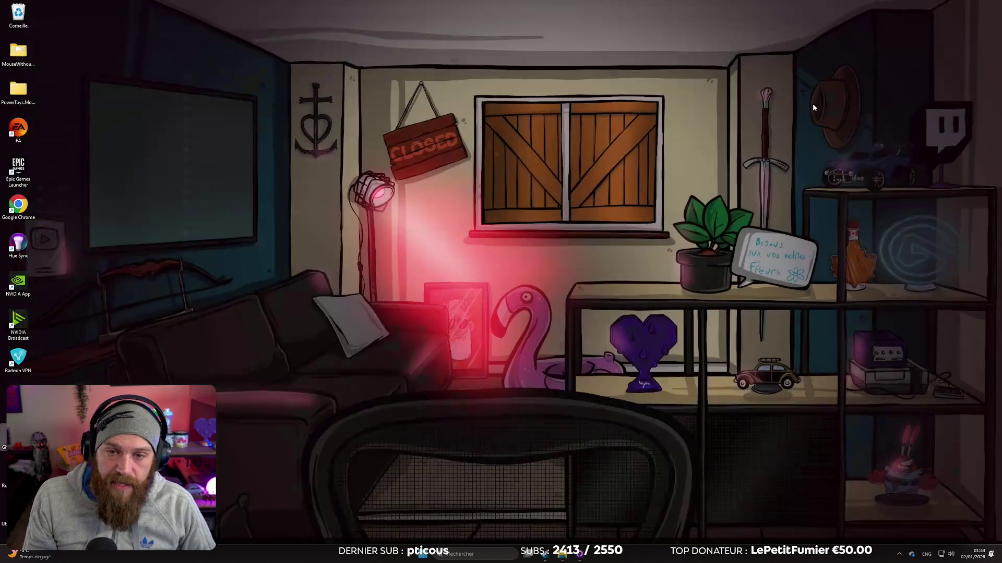
{"action": "right_click", "coordinate": [525, 281]}
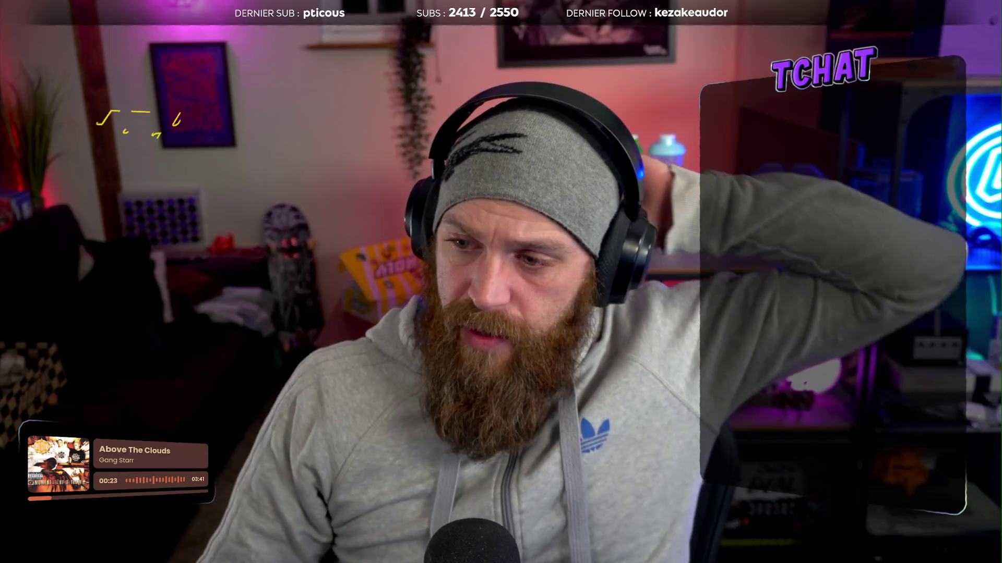